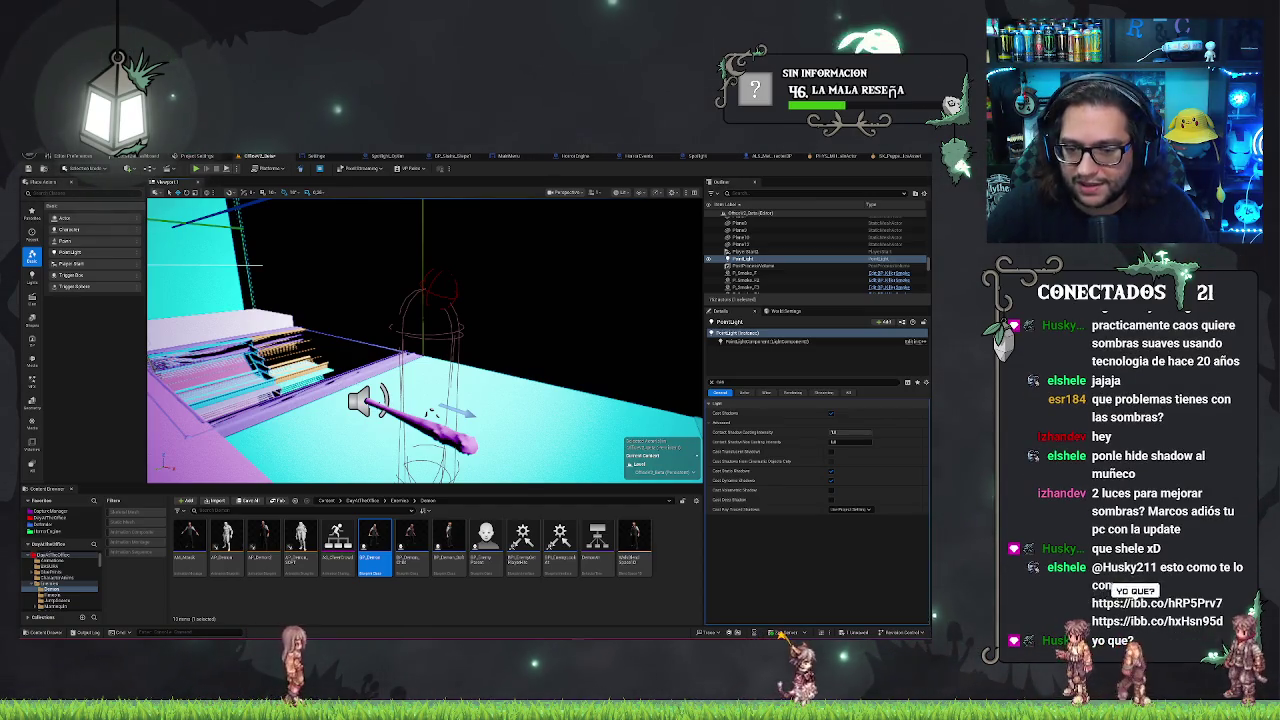
# Uncheck the distance field visualization flag so the viewport shows the normal lit scene
pyautogui.moveTo(425, 340); pyautogui.dragTo(335, 321)
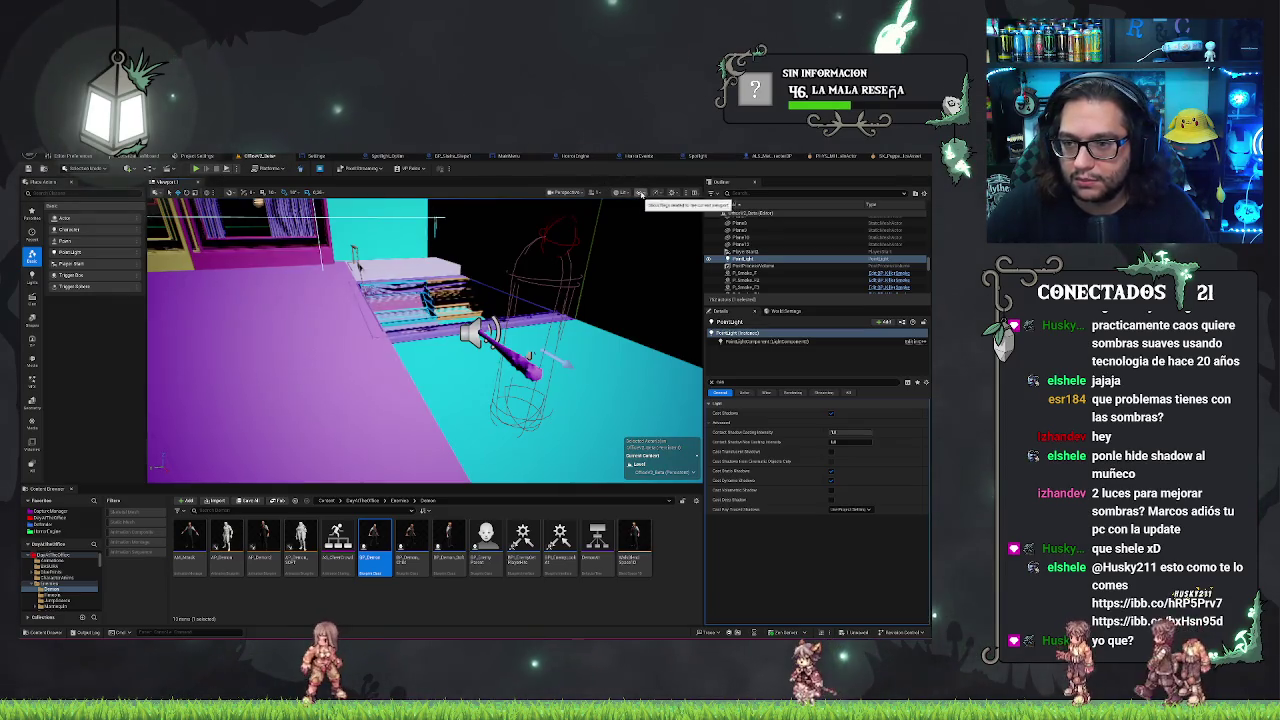
pyautogui.click(624, 192)
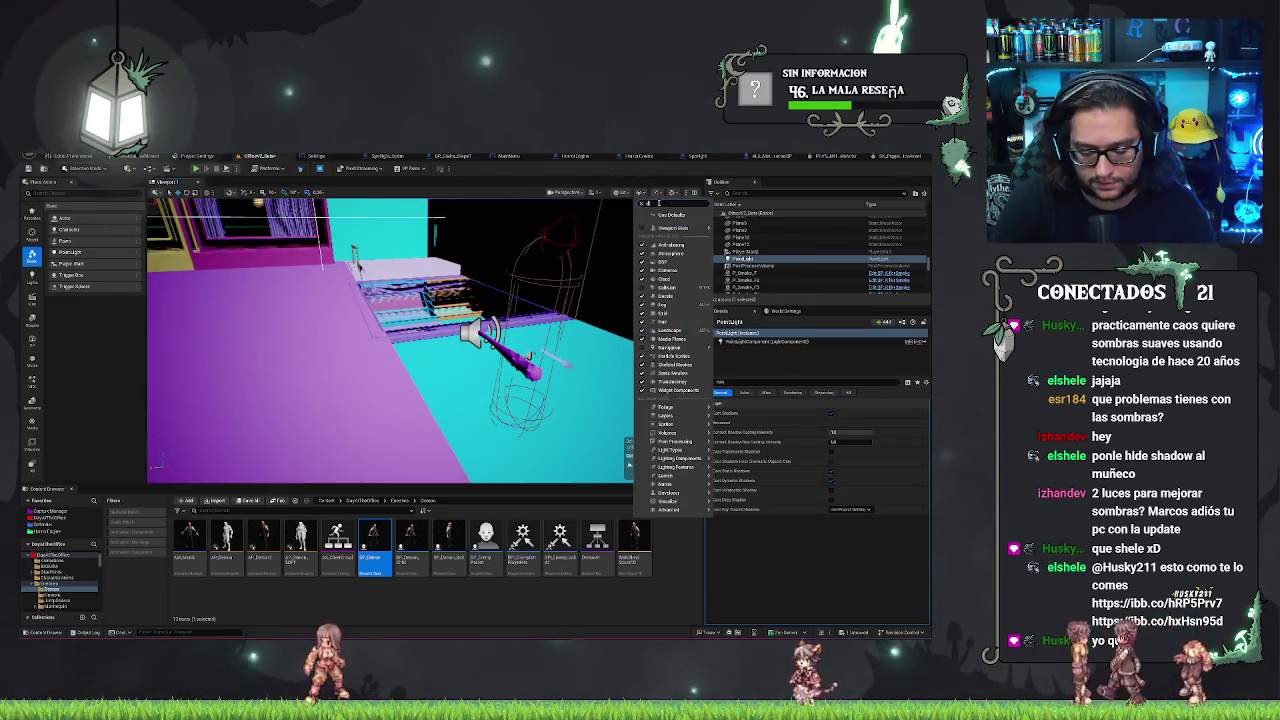
pyautogui.write('distance')
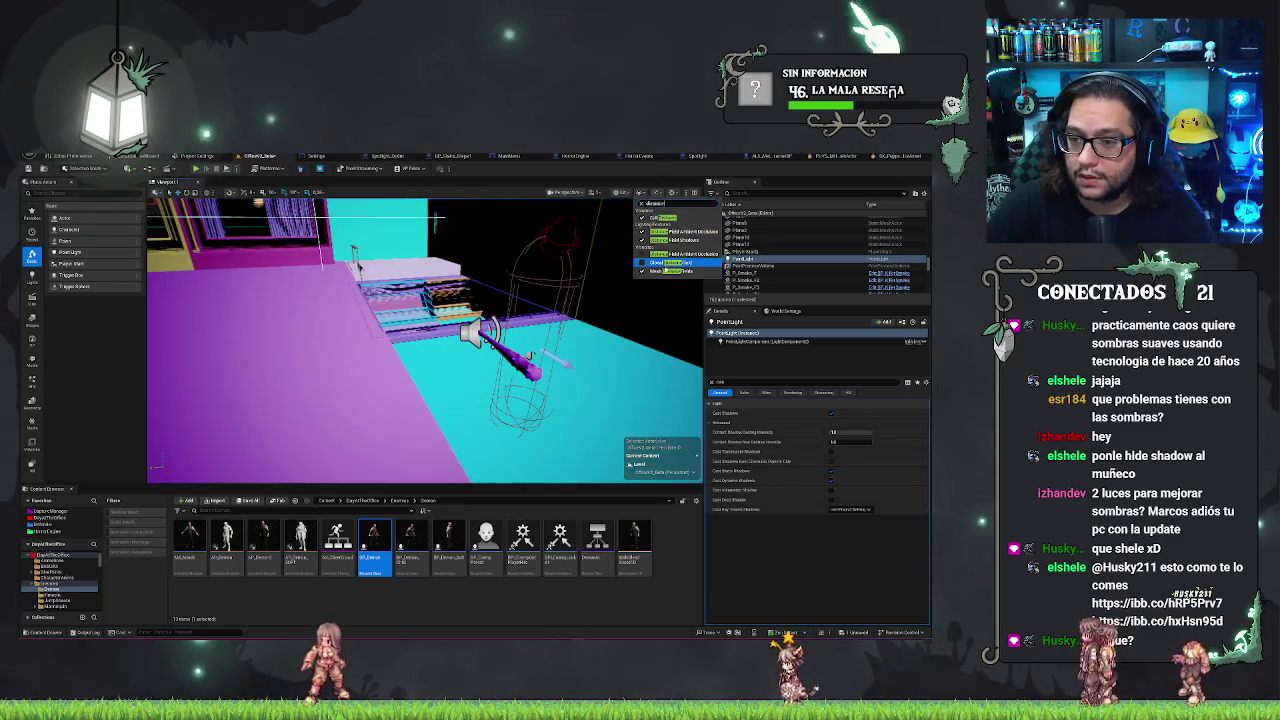
pyautogui.click(660, 262)
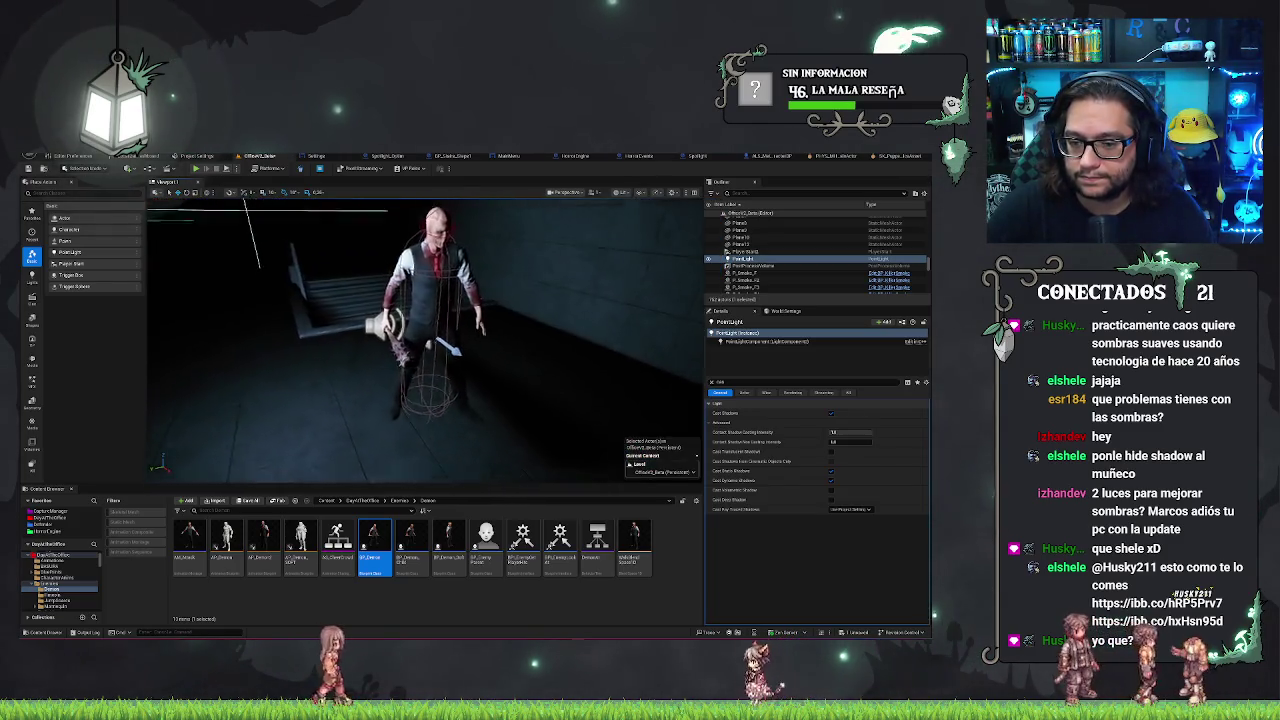
# Lower the camera to the floor to frame the character's legs and their shadow on the tiles
pyautogui.moveTo(464, 350)
pyautogui.mouseDown()
pyautogui.moveTo(470, 330)
pyautogui.moveTo(455, 380)
pyautogui.moveTo(464, 350)
pyautogui.mouseUp()
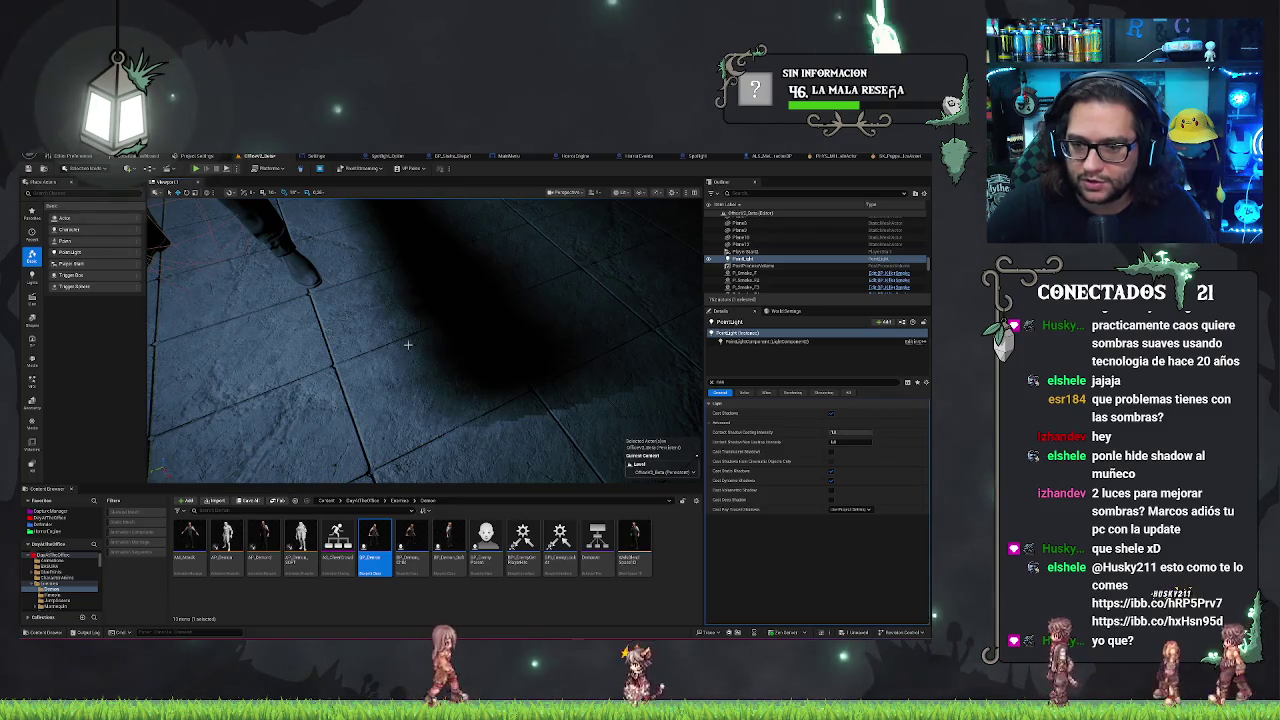
pyautogui.moveTo(575, 392)
pyautogui.mouseDown()
pyautogui.moveTo(382, 311)
pyautogui.moveTo(612, 370)
pyautogui.mouseUp()
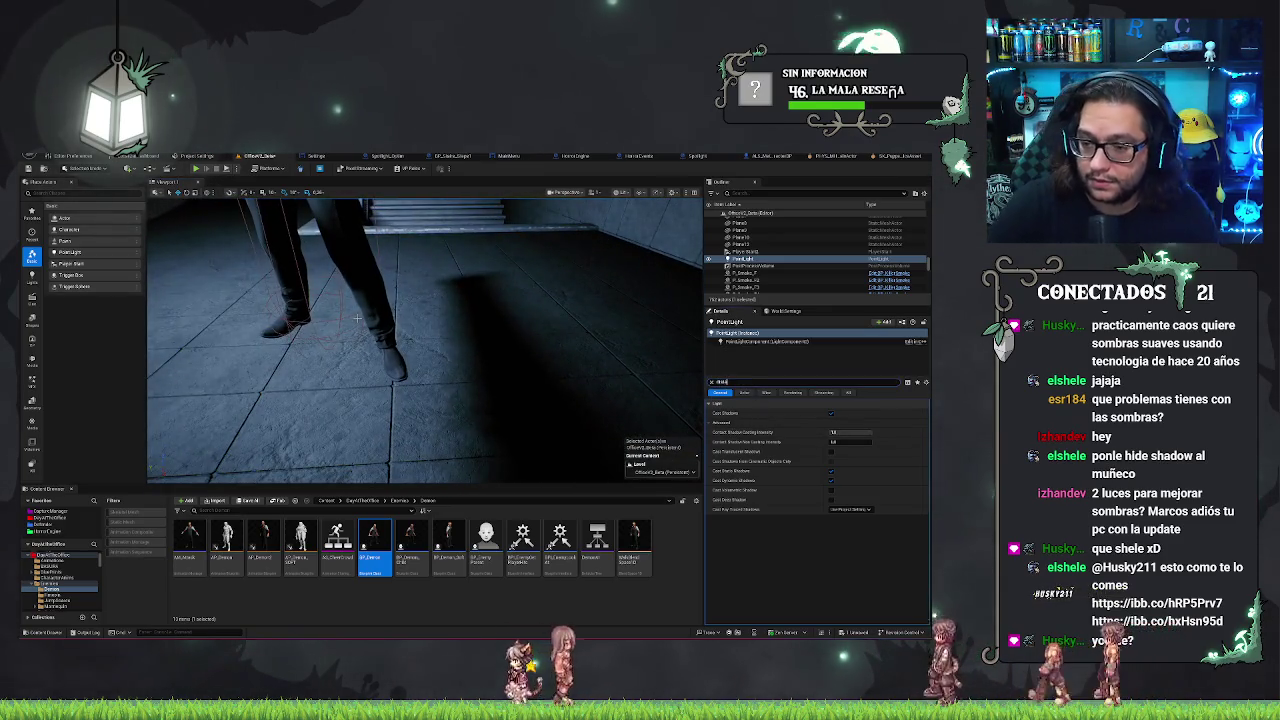
# Filter the PointLight details by 'dist' and toggle Distance Field Shadows
pyautogui.press('BackSpace')
pyautogui.press('BackSpace')
pyautogui.write('dist')
pyautogui.click(829, 432)
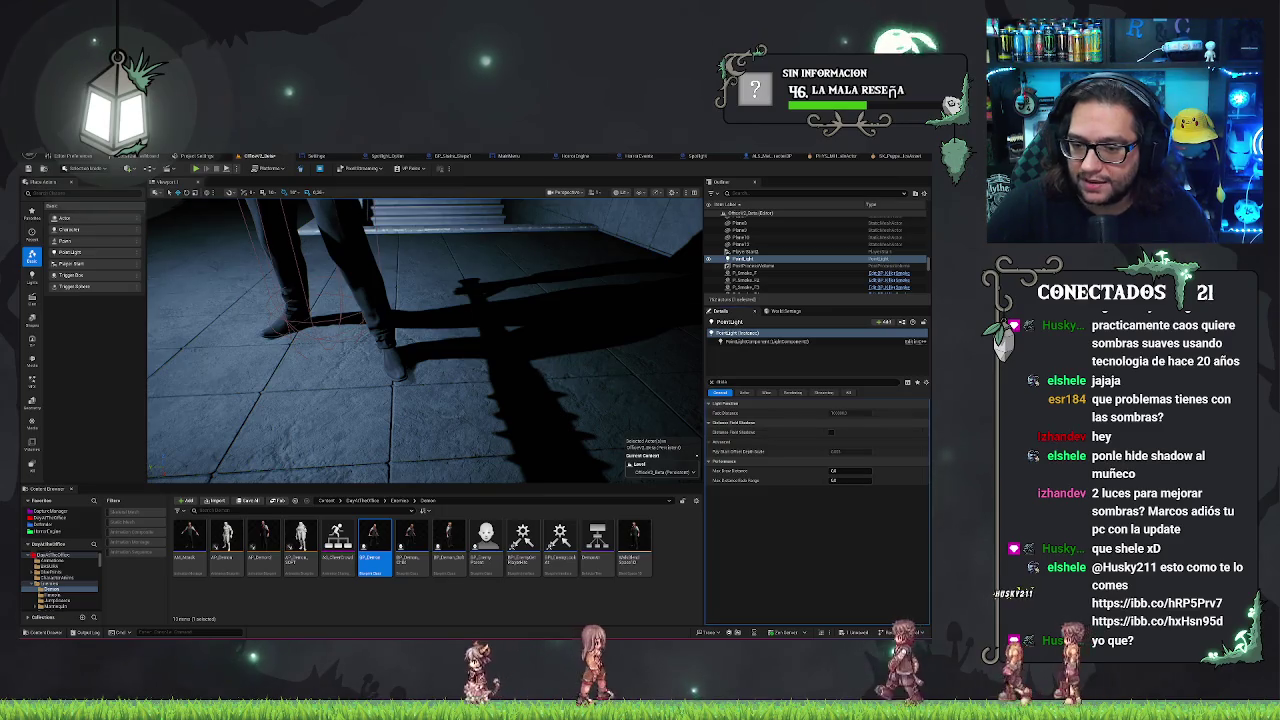
pyautogui.scroll(5, 425, 340)
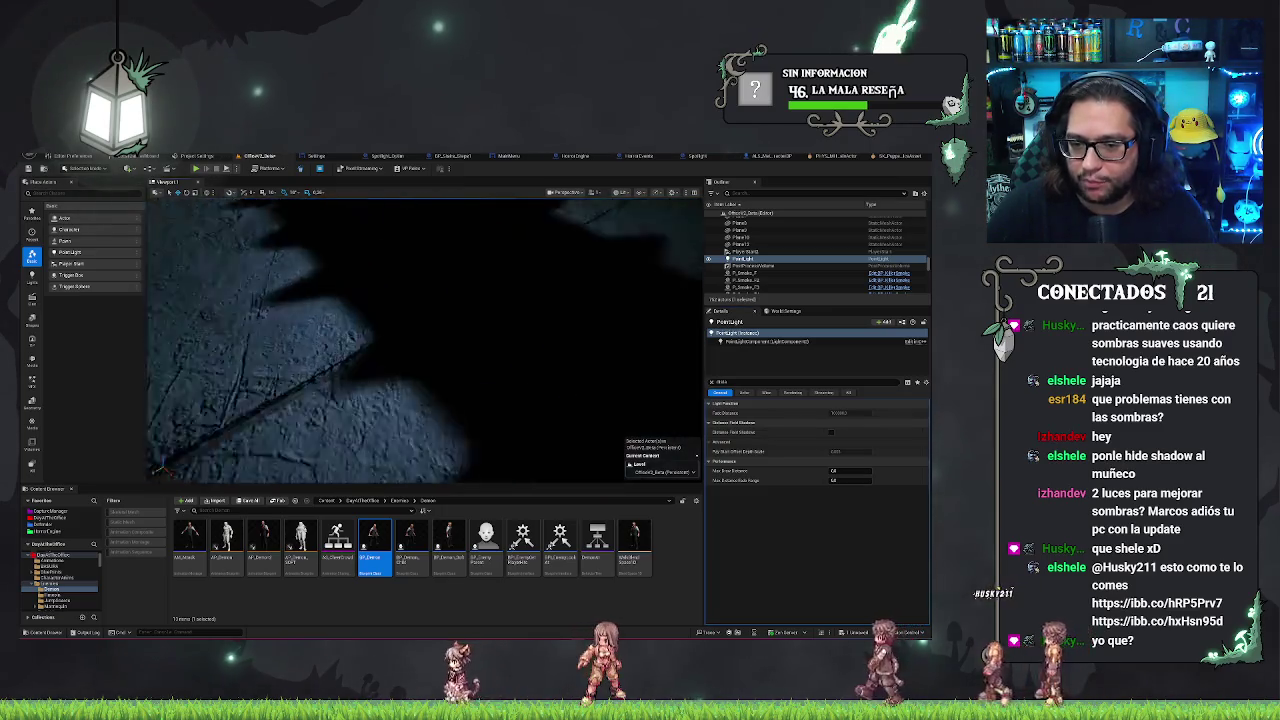
pyautogui.scroll(-5, 408, 367)
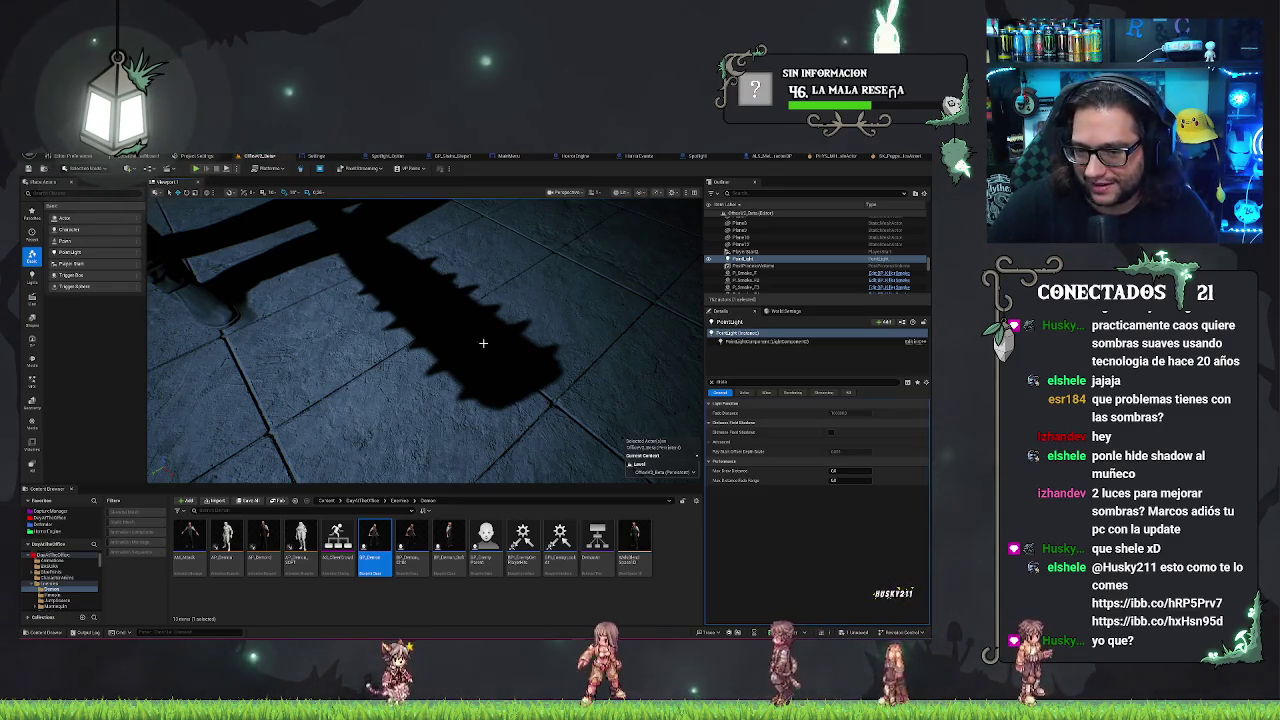
# Flip Distance Field Shadows repeatedly to compare the character's floor shadow
pyautogui.click(833, 434)
pyautogui.click(833, 434)
pyautogui.click(833, 434)
pyautogui.click(833, 434)
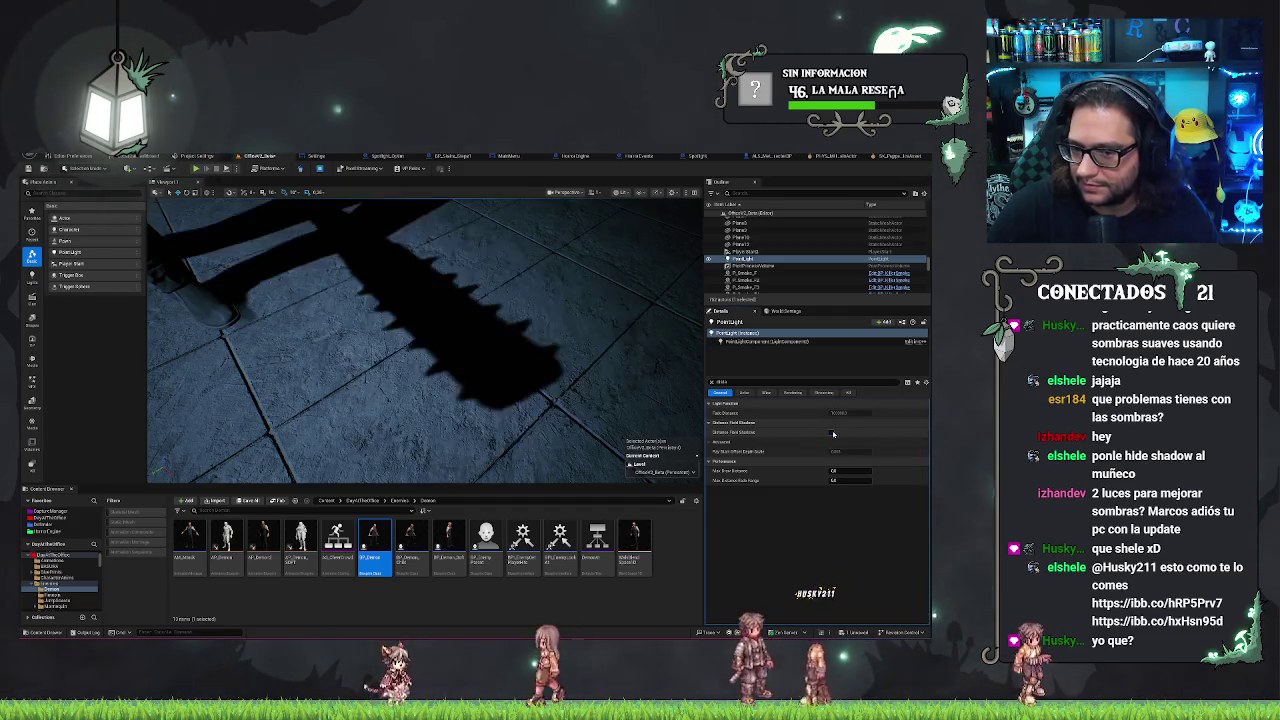
pyautogui.click(833, 434)
pyautogui.click(833, 434)
pyautogui.click(833, 434)
pyautogui.click(833, 434)
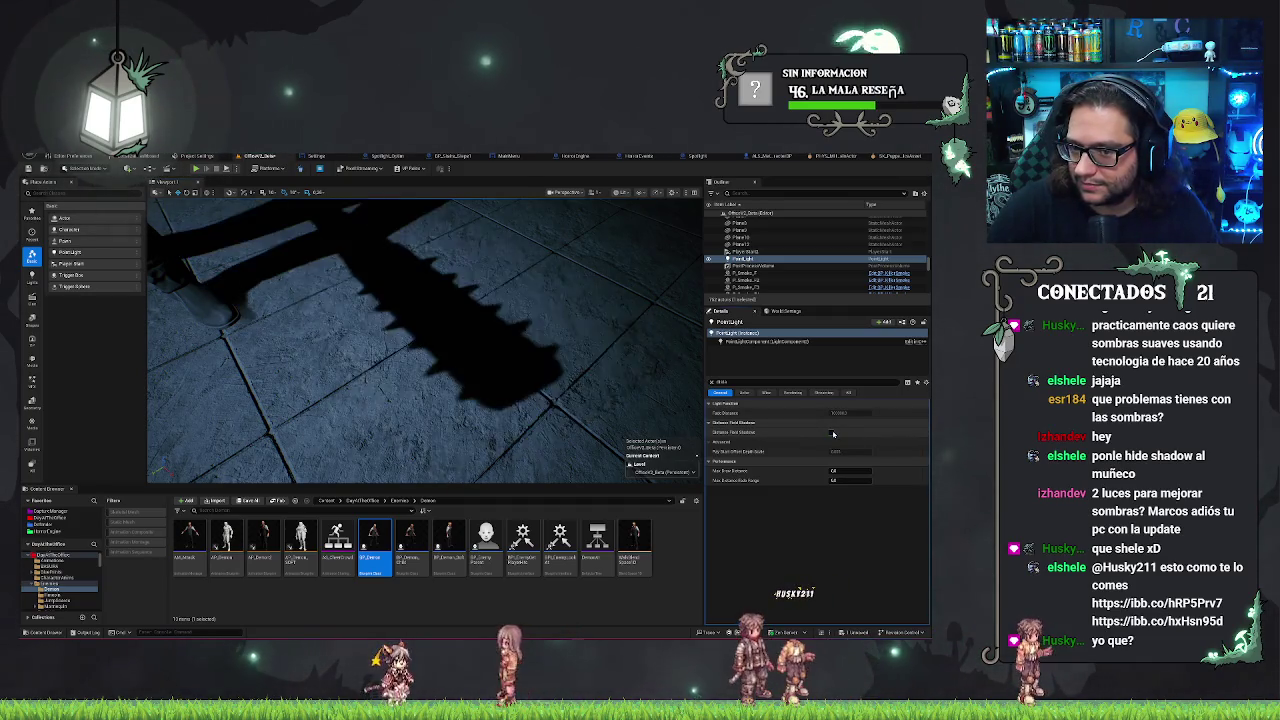
pyautogui.click(833, 434)
pyautogui.click(833, 434)
pyautogui.click(833, 434)
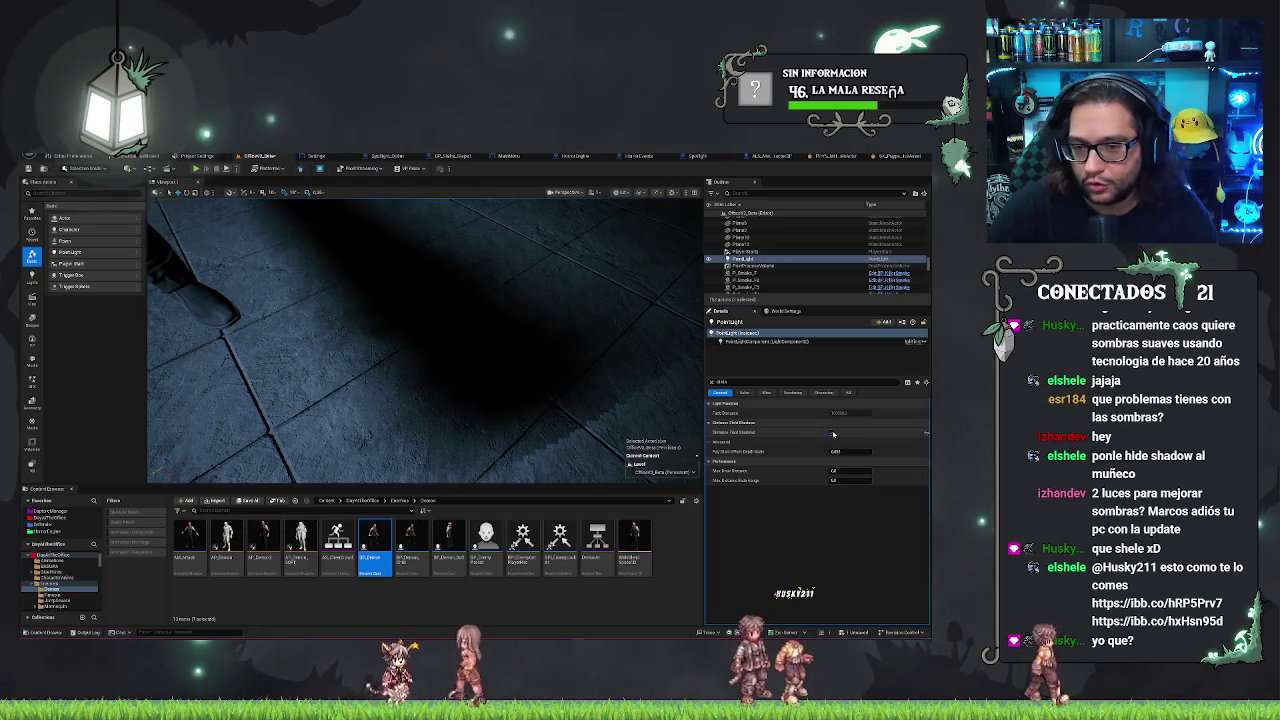
pyautogui.click(833, 434)
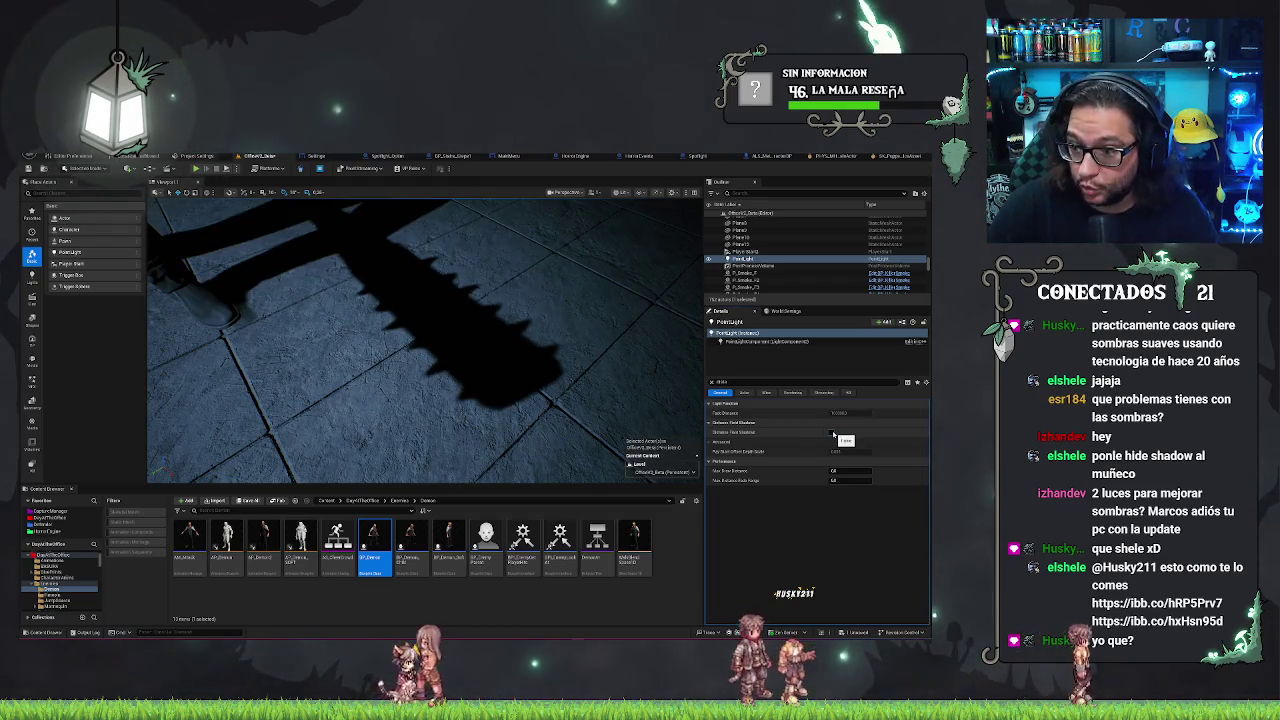
# Compare sharp and soft shadows again, finishing with a soft floor shadow
pyautogui.click(833, 434)
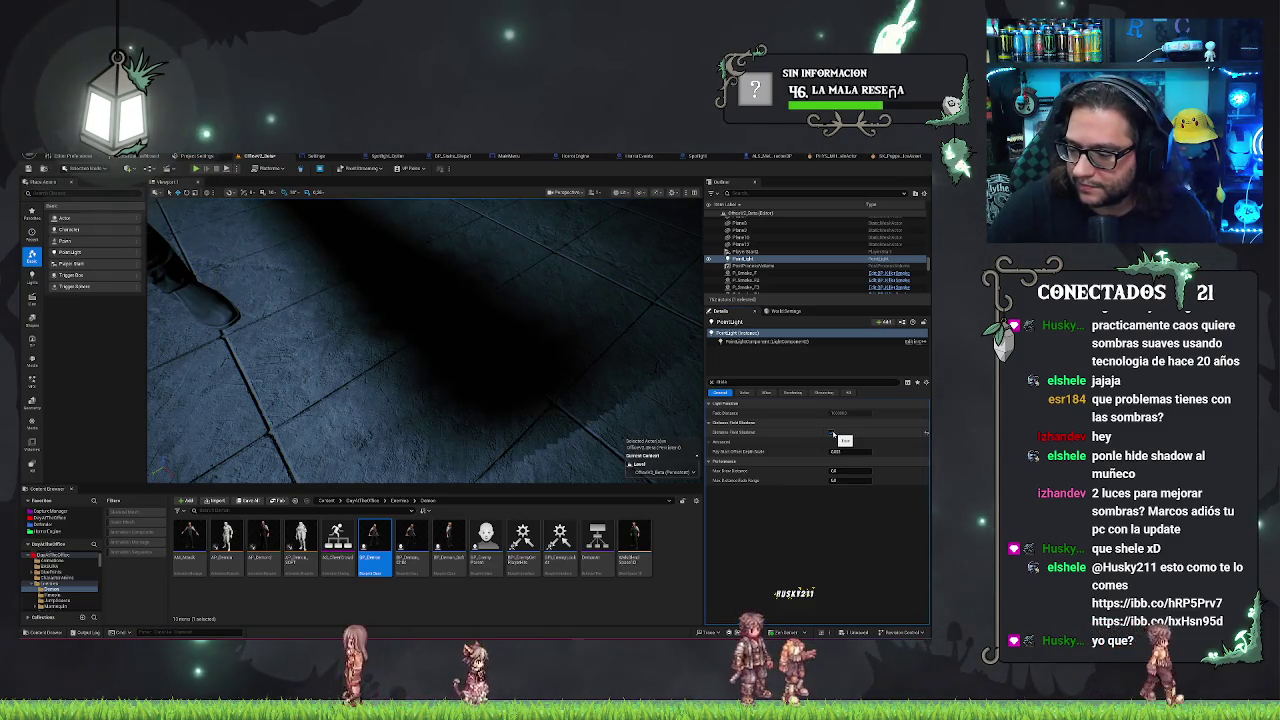
pyautogui.click(830, 434)
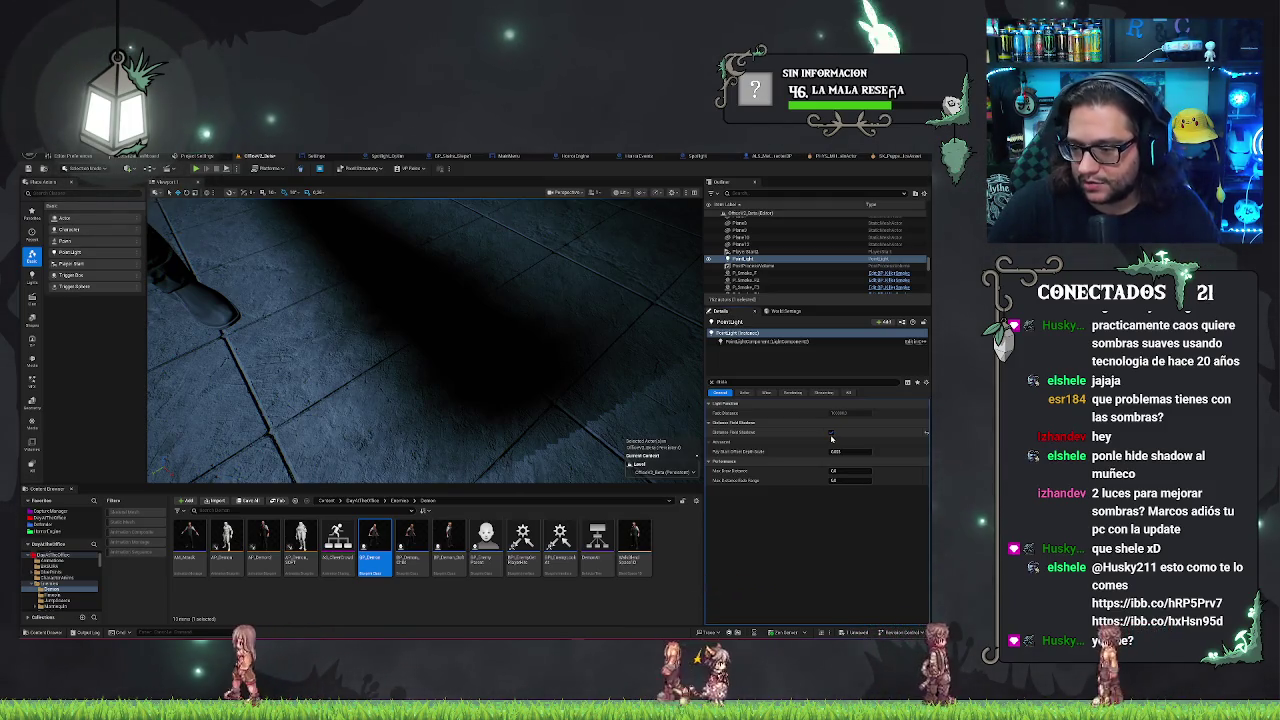
pyautogui.click(831, 434)
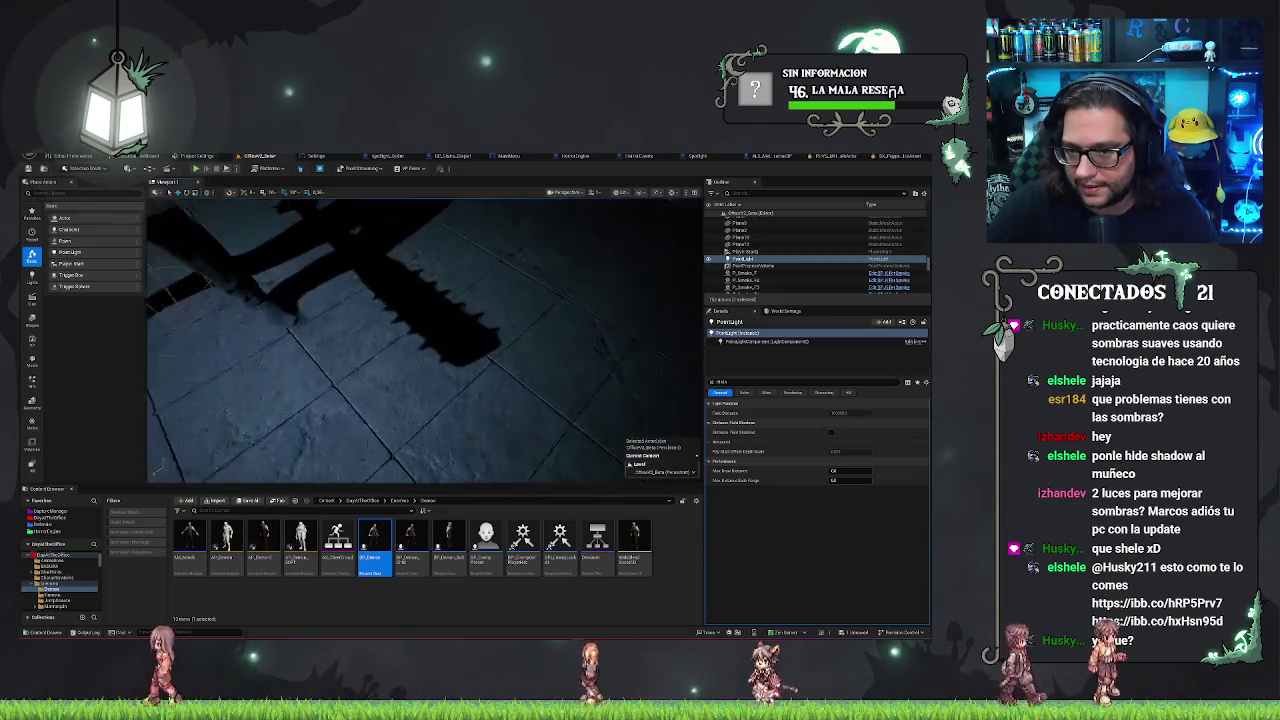
pyautogui.click(831, 434)
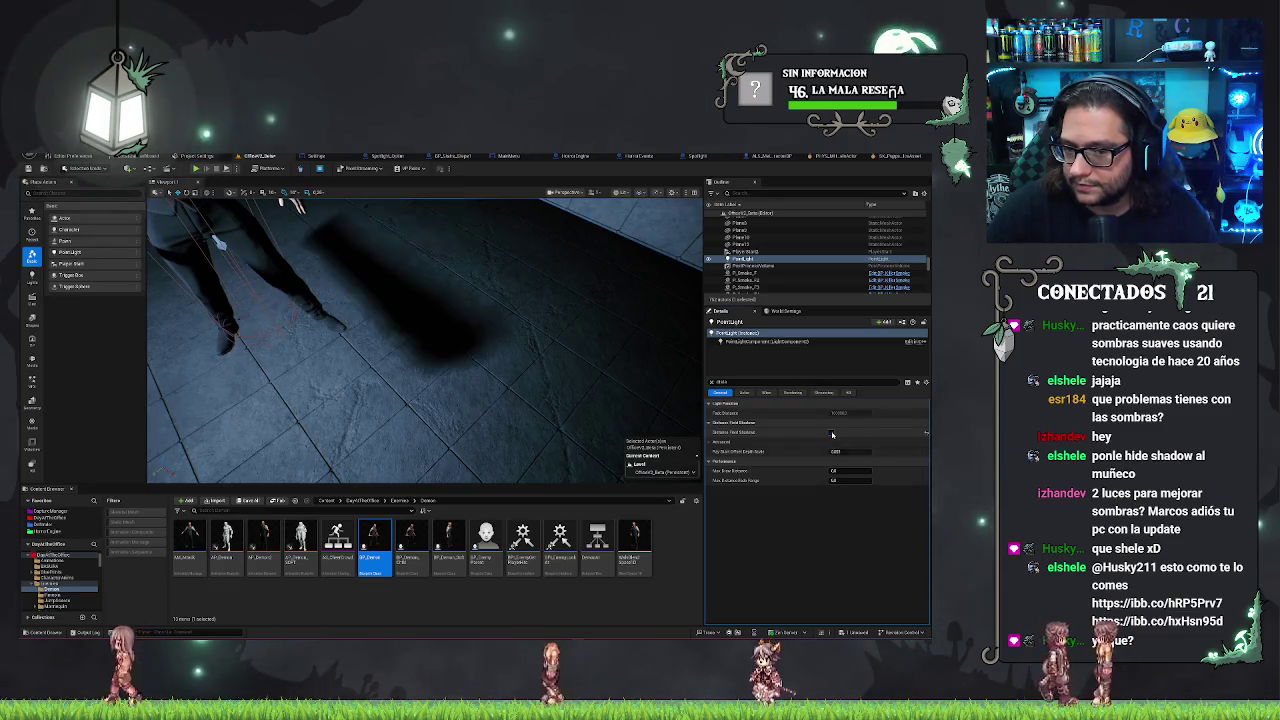
pyautogui.click(831, 434)
pyautogui.click(831, 434)
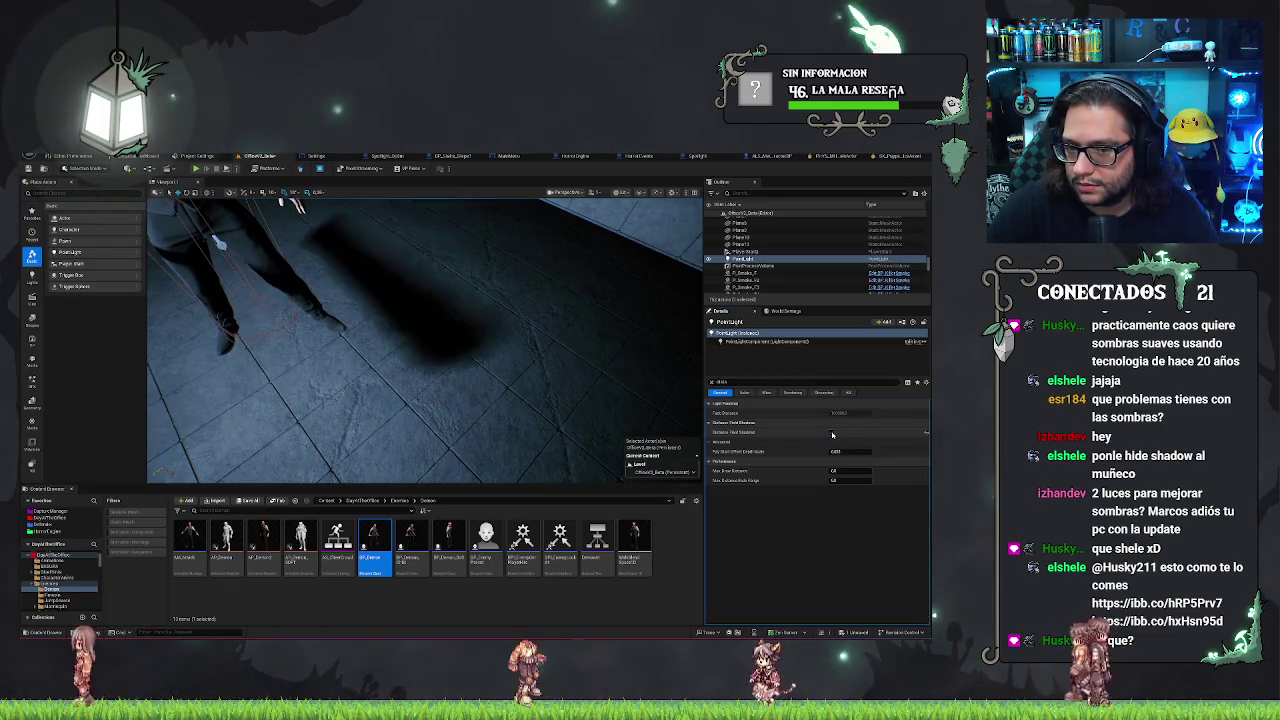
pyautogui.click(831, 434)
pyautogui.click(831, 434)
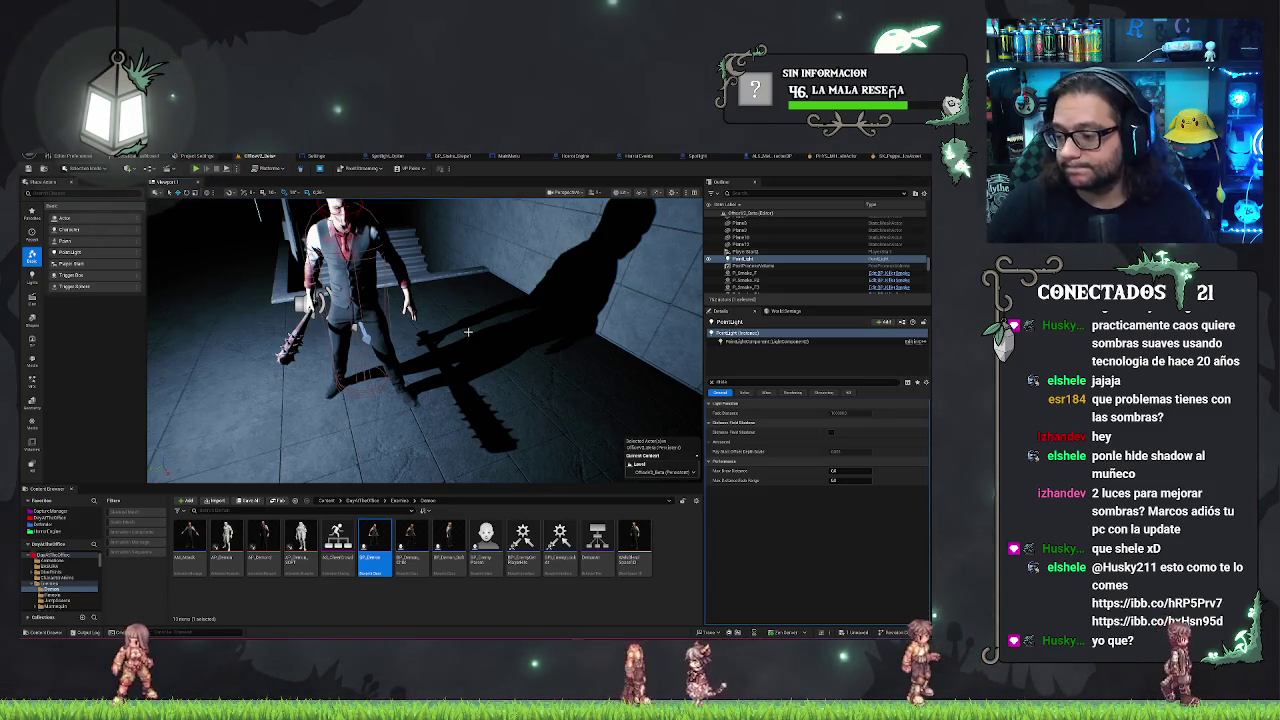
# Find the Sphere via a 'sphe' search and drop it at the character's feet
pyautogui.moveTo(482, 321)
pyautogui.mouseDown()
pyautogui.moveTo(474, 342)
pyautogui.moveTo(464, 318)
pyautogui.mouseUp()
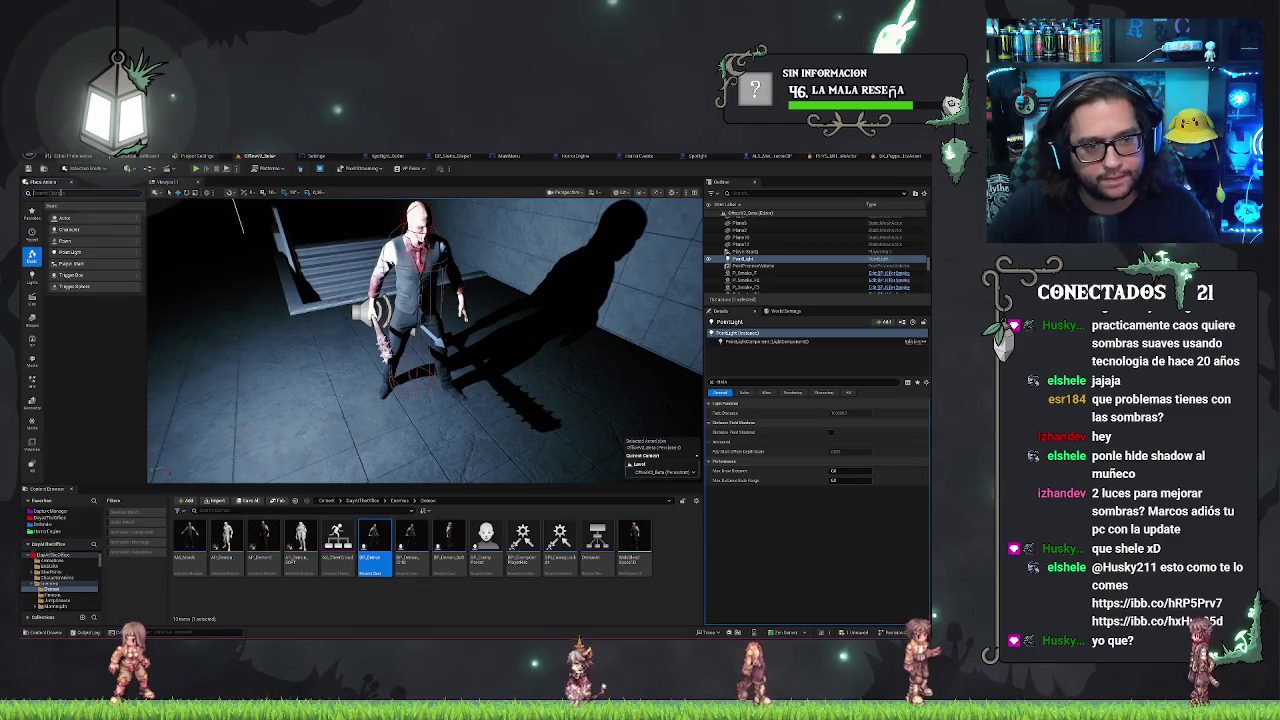
pyautogui.write('sphe')
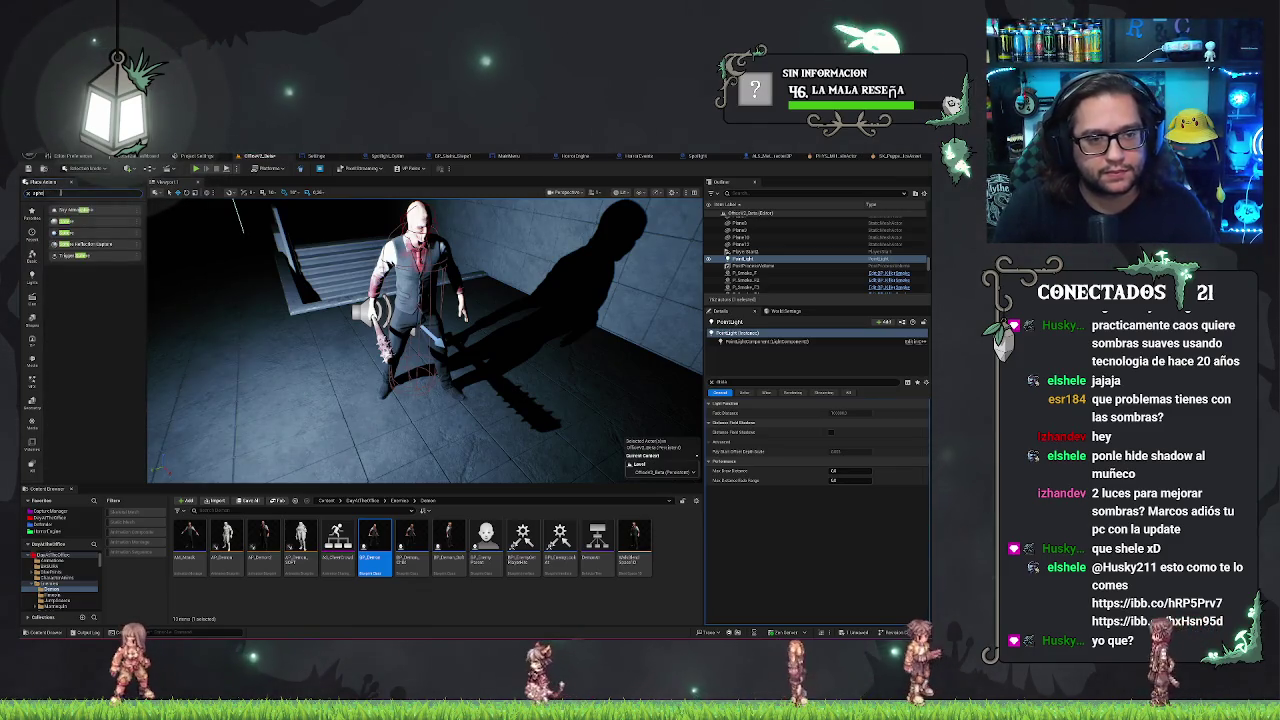
pyautogui.moveTo(368, 355)
pyautogui.mouseDown()
pyautogui.moveTo(428, 372)
pyautogui.moveTo(414, 310)
pyautogui.moveTo(425, 255)
pyautogui.mouseUp()
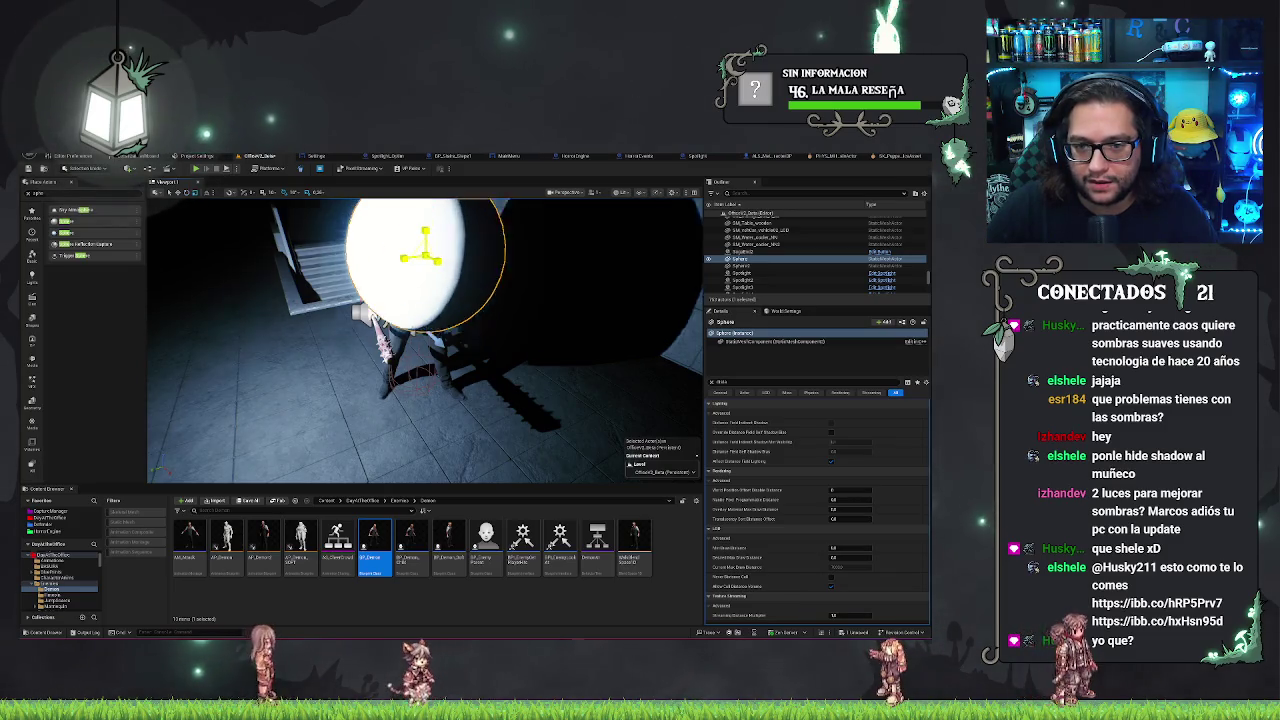
# Shrink the sphere to head size, check its round wall shadow, and select the PointLight
pyautogui.moveTo(425, 255); pyautogui.dragTo(418, 232)
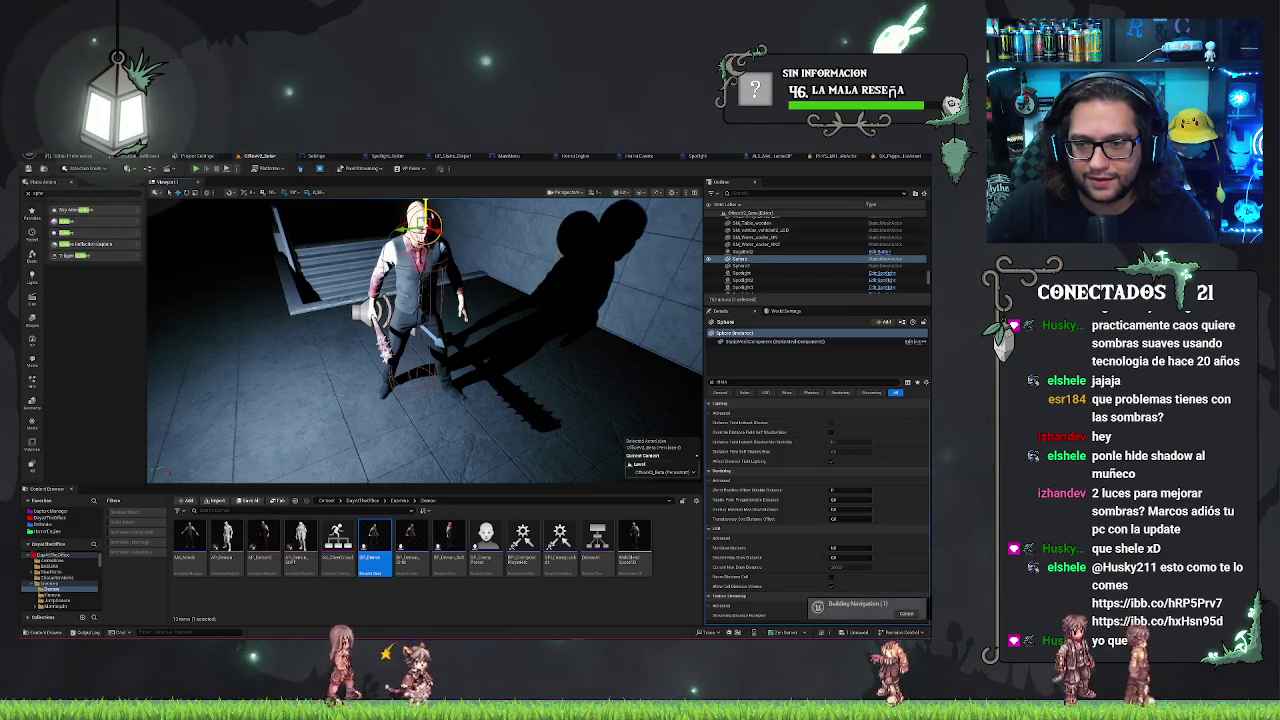
pyautogui.moveTo(468, 268)
pyautogui.mouseDown()
pyautogui.moveTo(410, 264)
pyautogui.moveTo(468, 268)
pyautogui.moveTo(445, 278)
pyautogui.moveTo(456, 270)
pyautogui.mouseUp()
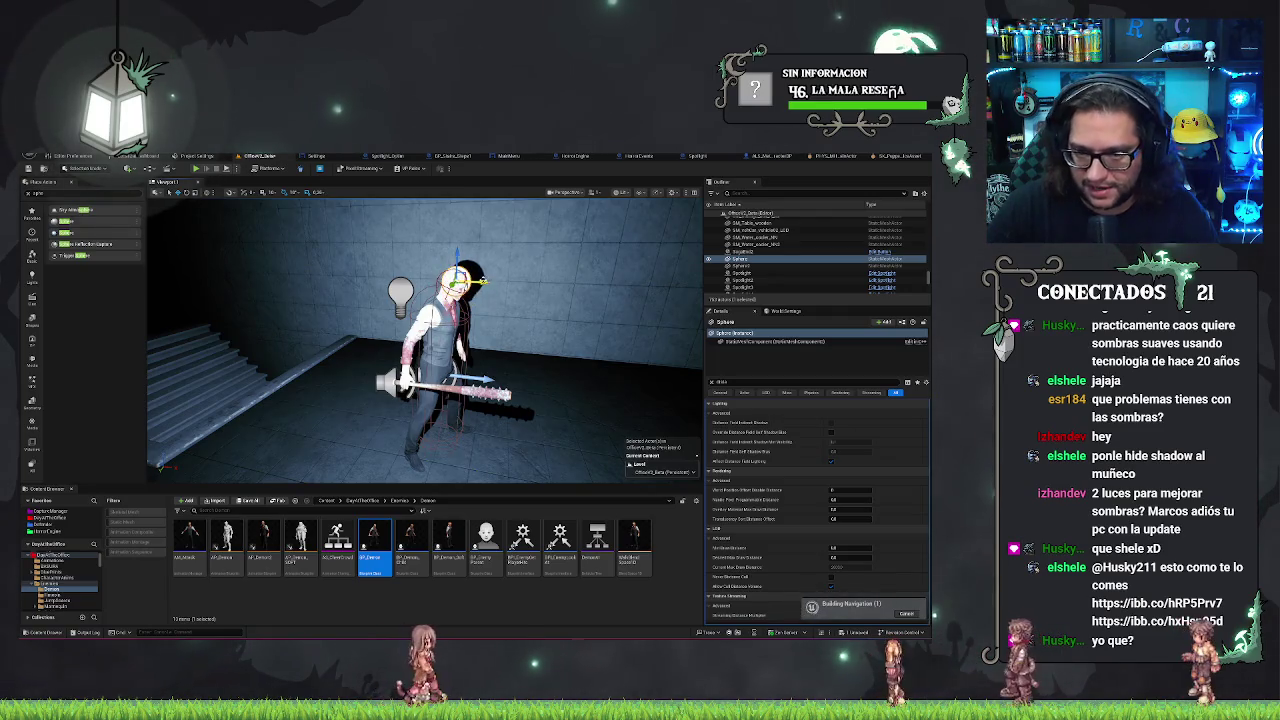
pyautogui.moveTo(459, 263); pyautogui.dragTo(390, 270)
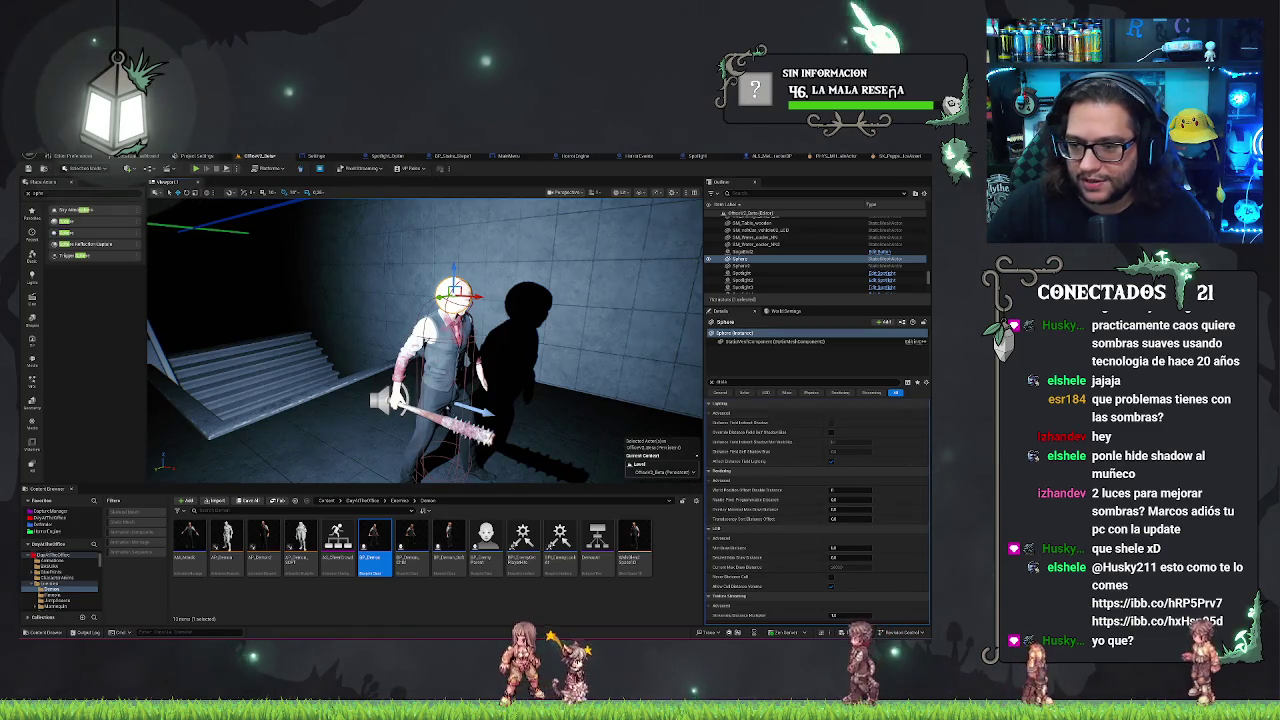
pyautogui.moveTo(430, 330); pyautogui.dragTo(425, 365)
pyautogui.click(345, 315)
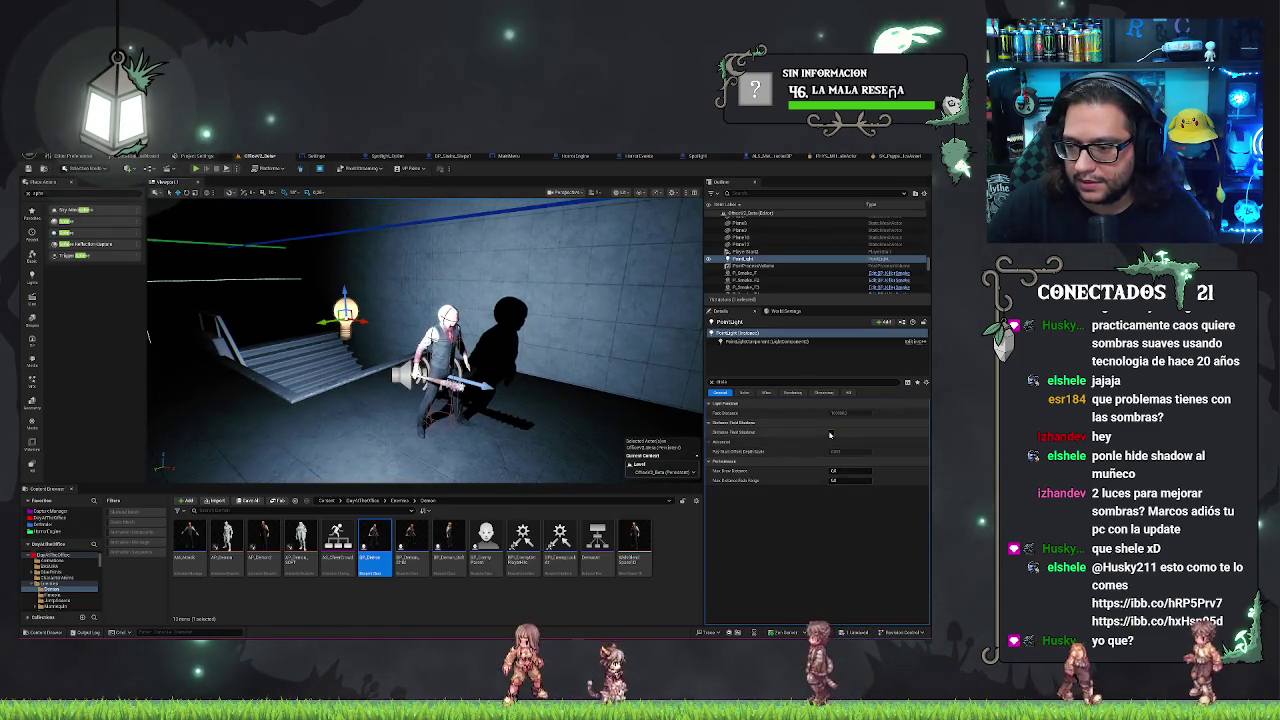
pyautogui.moveTo(545, 385); pyautogui.dragTo(545, 385)
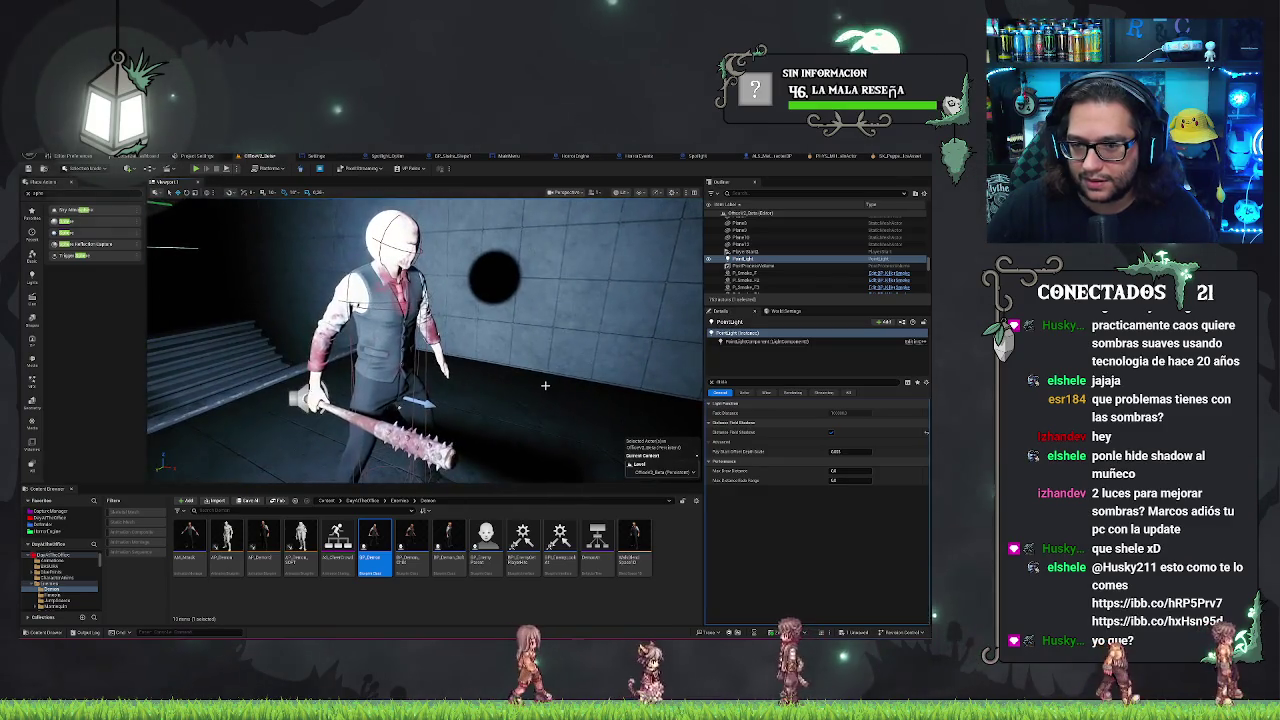
pyautogui.moveTo(425, 340); pyautogui.dragTo(425, 340)
pyautogui.scroll(-3, 425, 340)
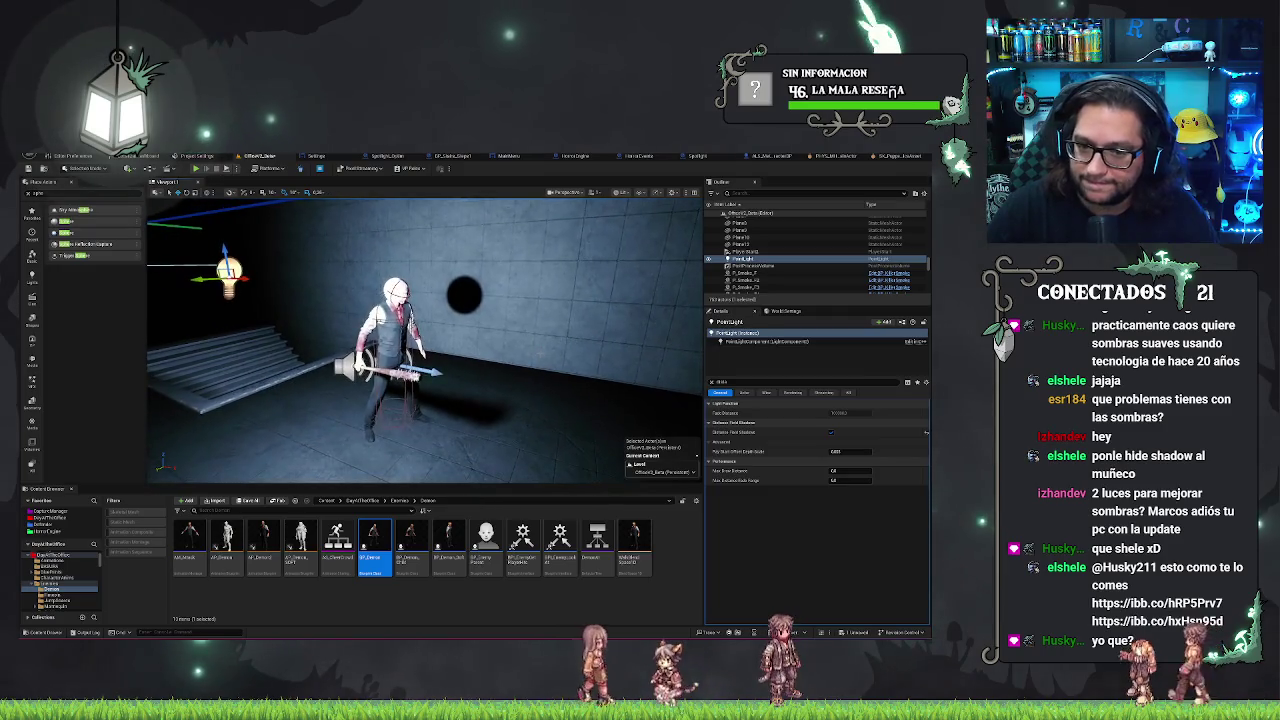
pyautogui.click(397, 290)
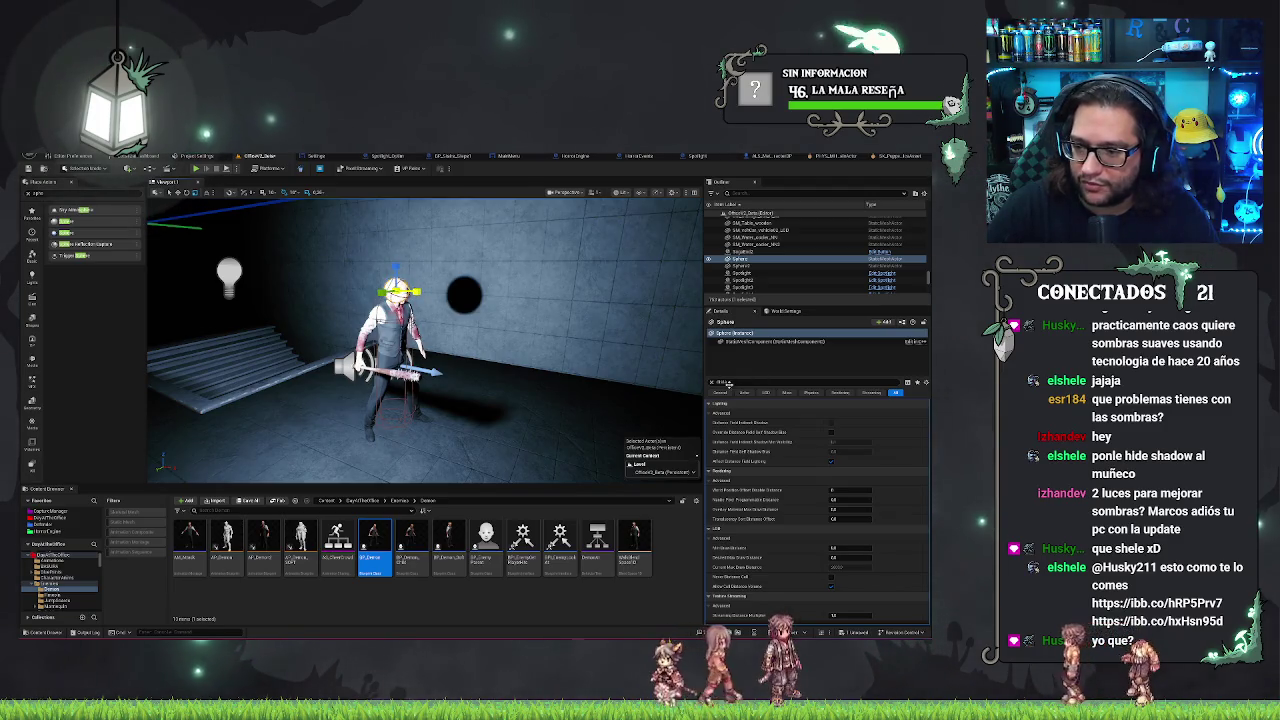
pyautogui.click(690, 390)
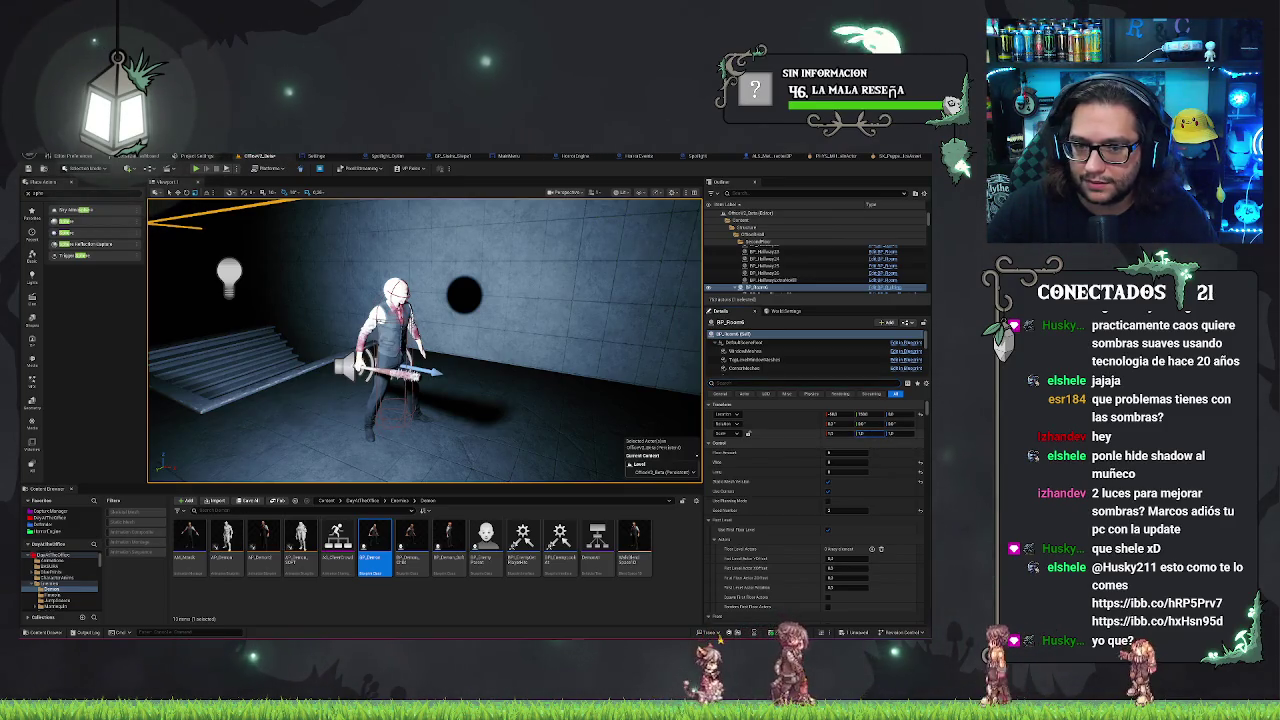
pyautogui.press('Return')
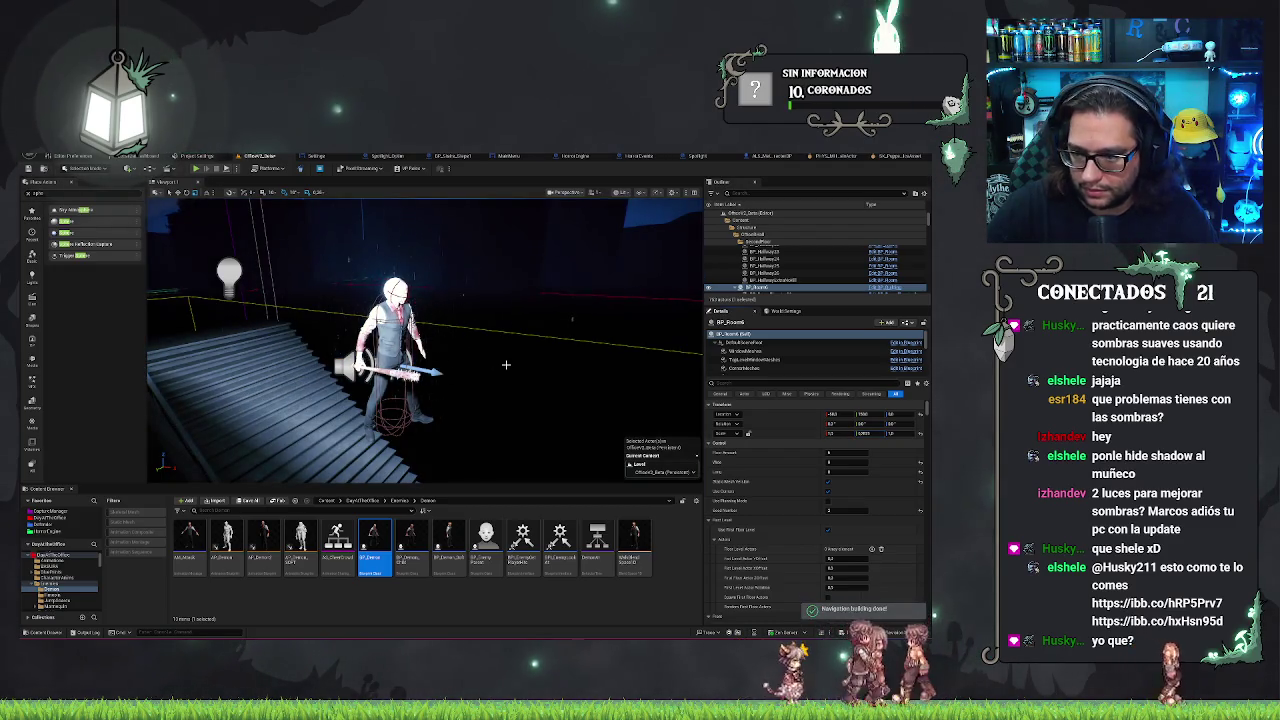
pyautogui.moveTo(505, 365); pyautogui.dragTo(470, 365)
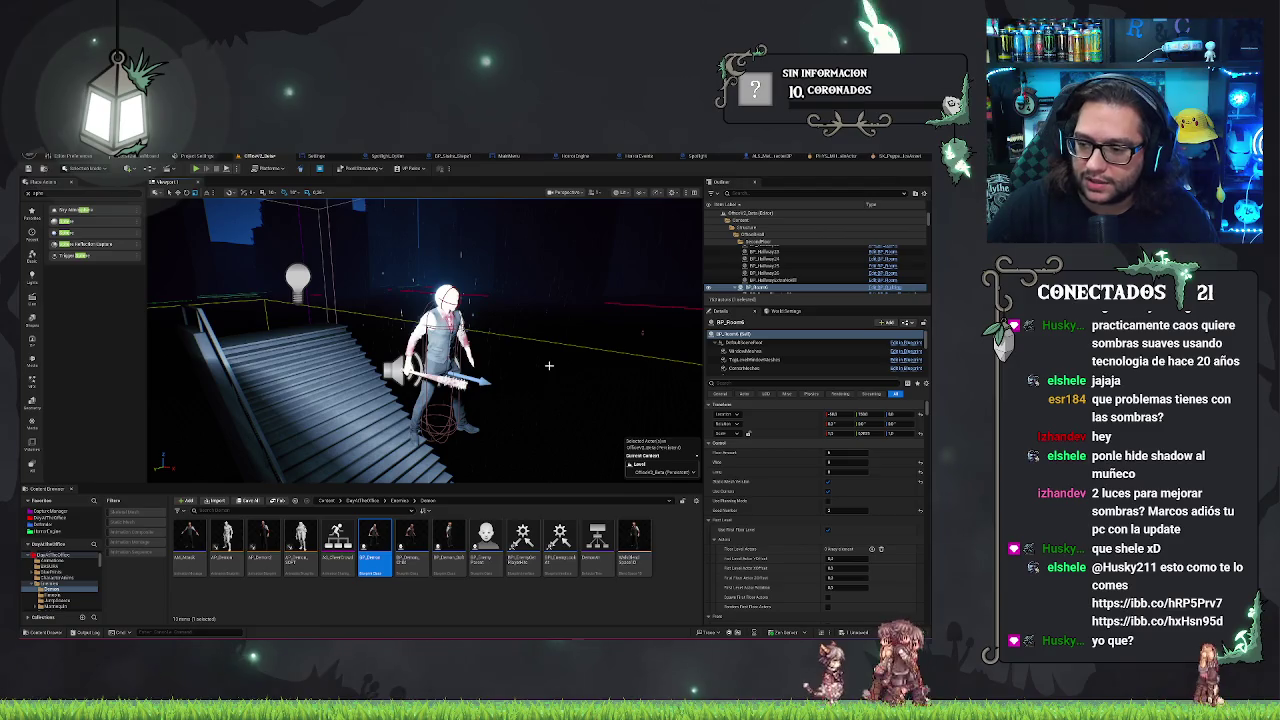
pyautogui.hotkey('ctrl', 'z')
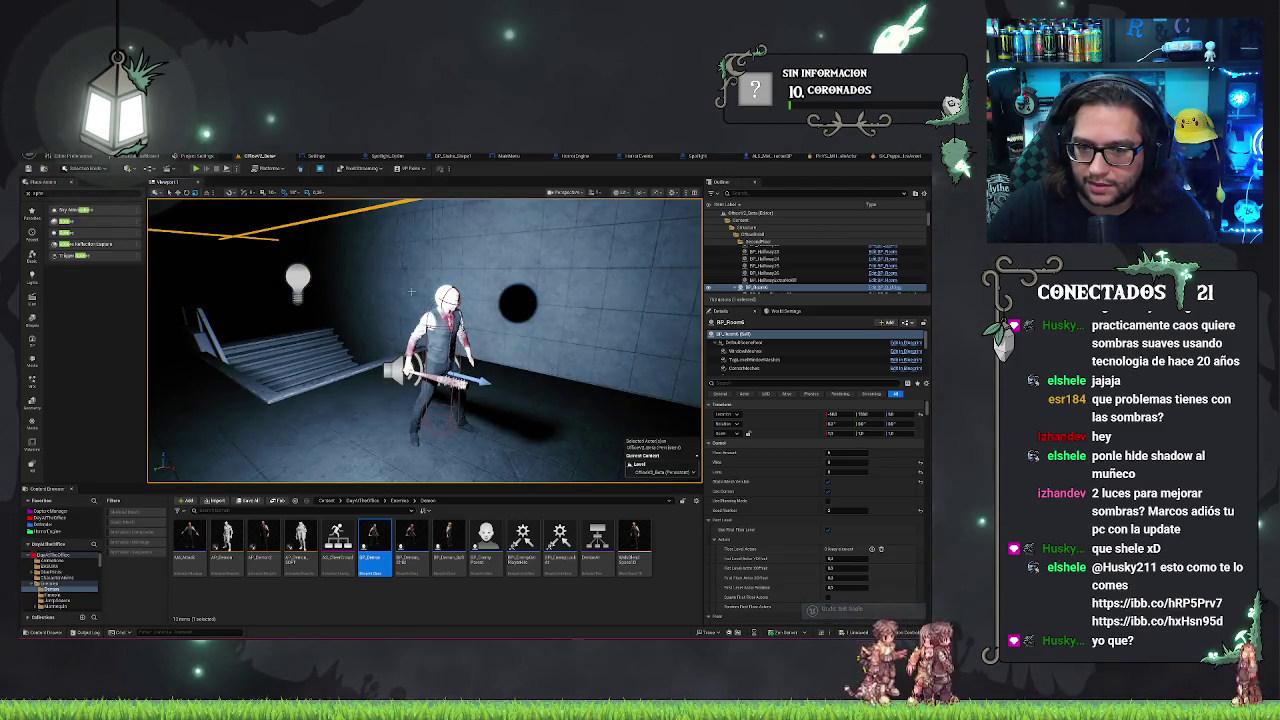
pyautogui.click(446, 294)
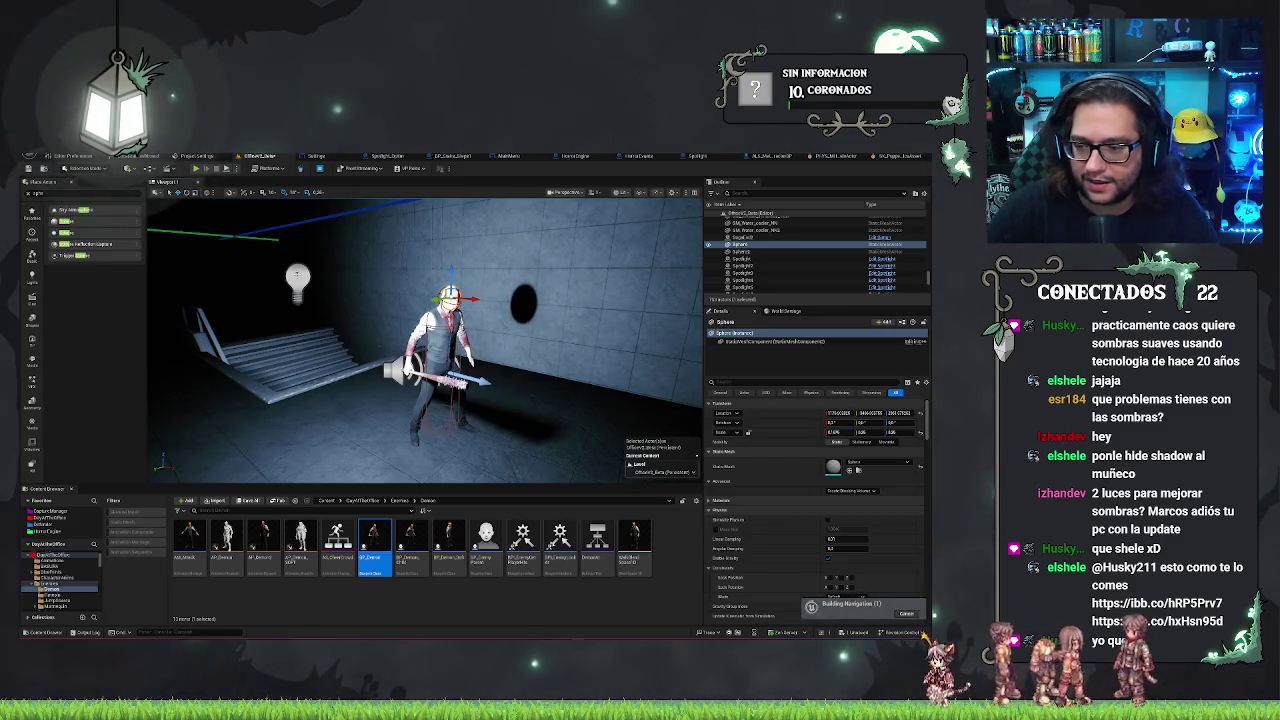
pyautogui.click(297, 276)
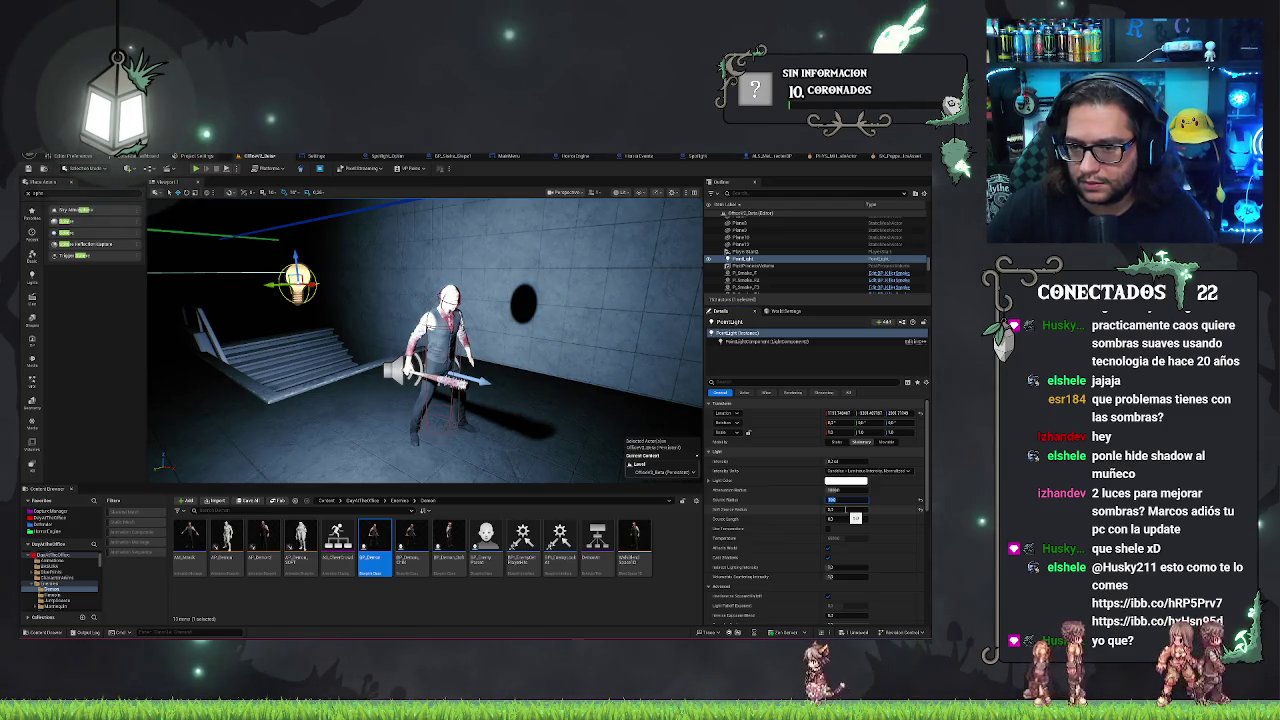
pyautogui.scroll(5, 425, 340)
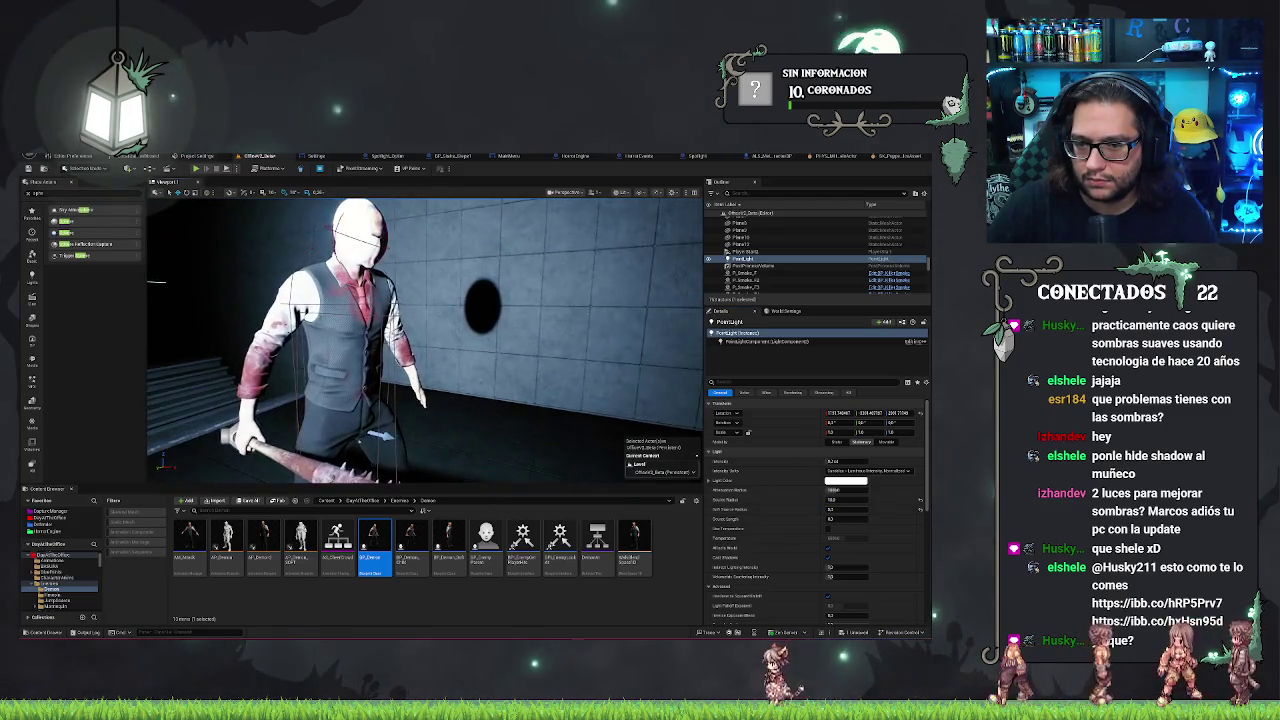
pyautogui.scroll(-6, 425, 340)
pyautogui.scroll(-1, 480, 313)
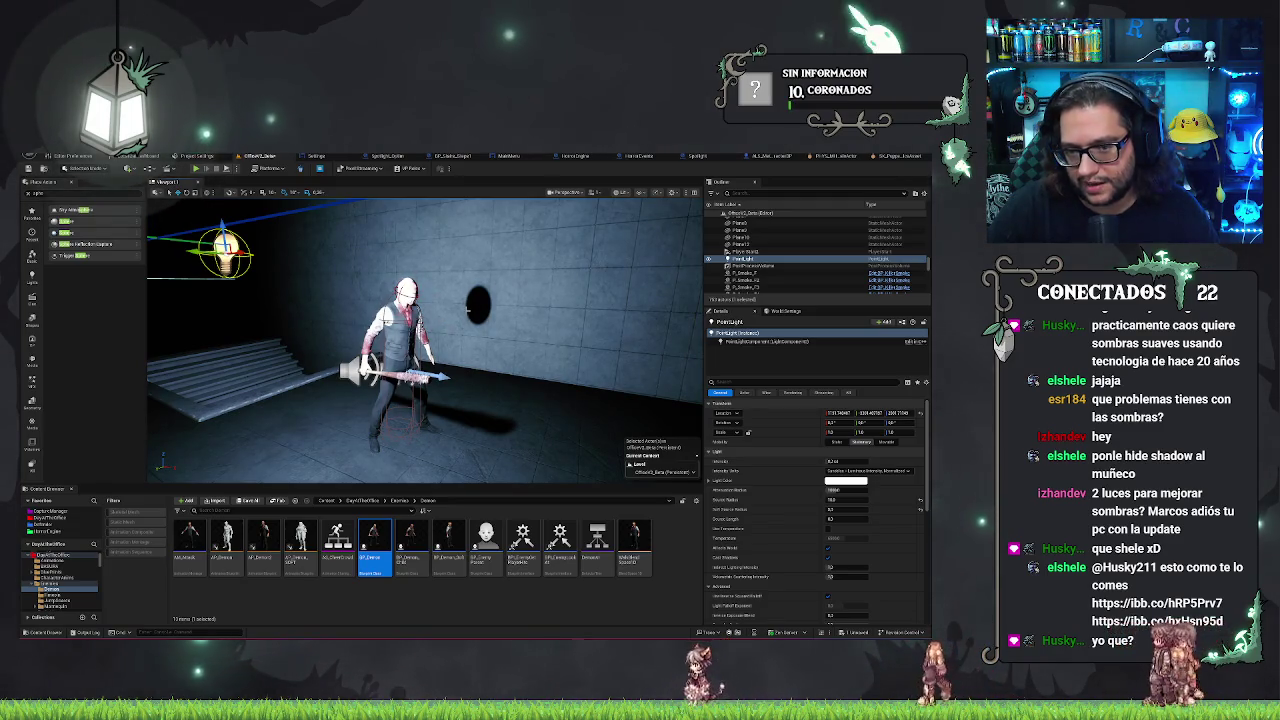
pyautogui.scroll(10, 480, 320)
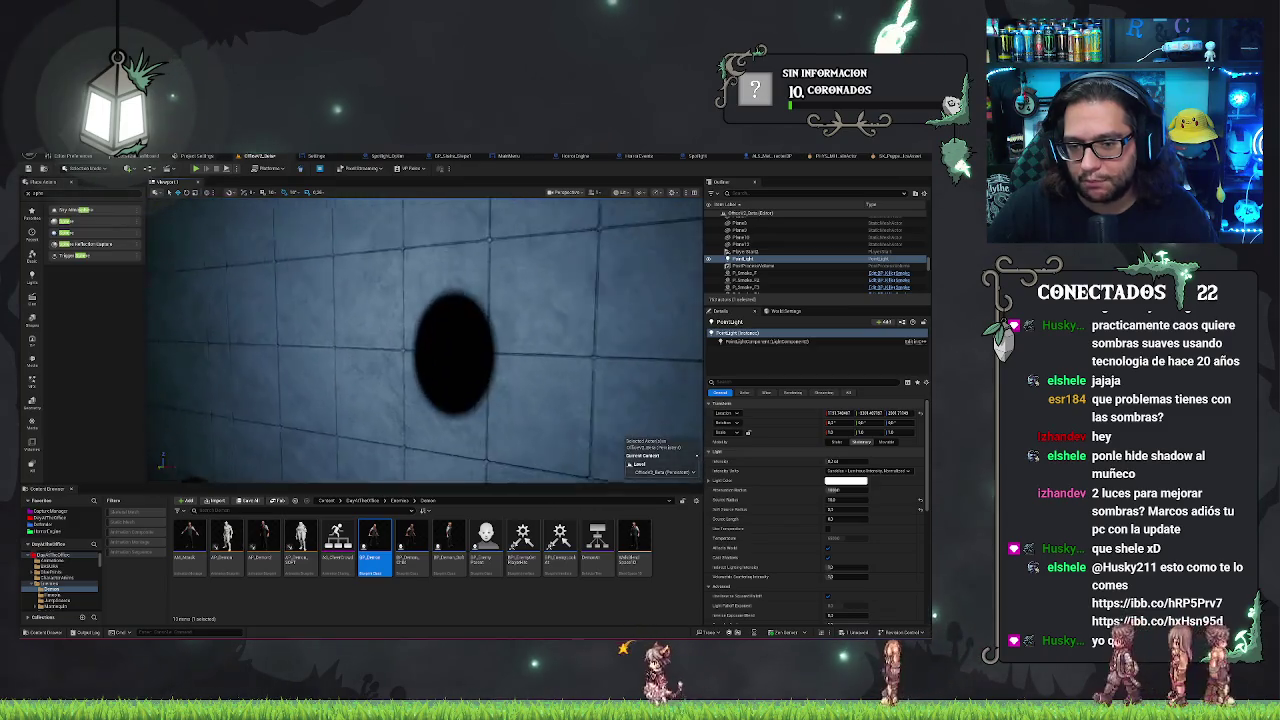
pyautogui.scroll(-5, 425, 340)
pyautogui.moveTo(425, 340); pyautogui.dragTo(480, 340)
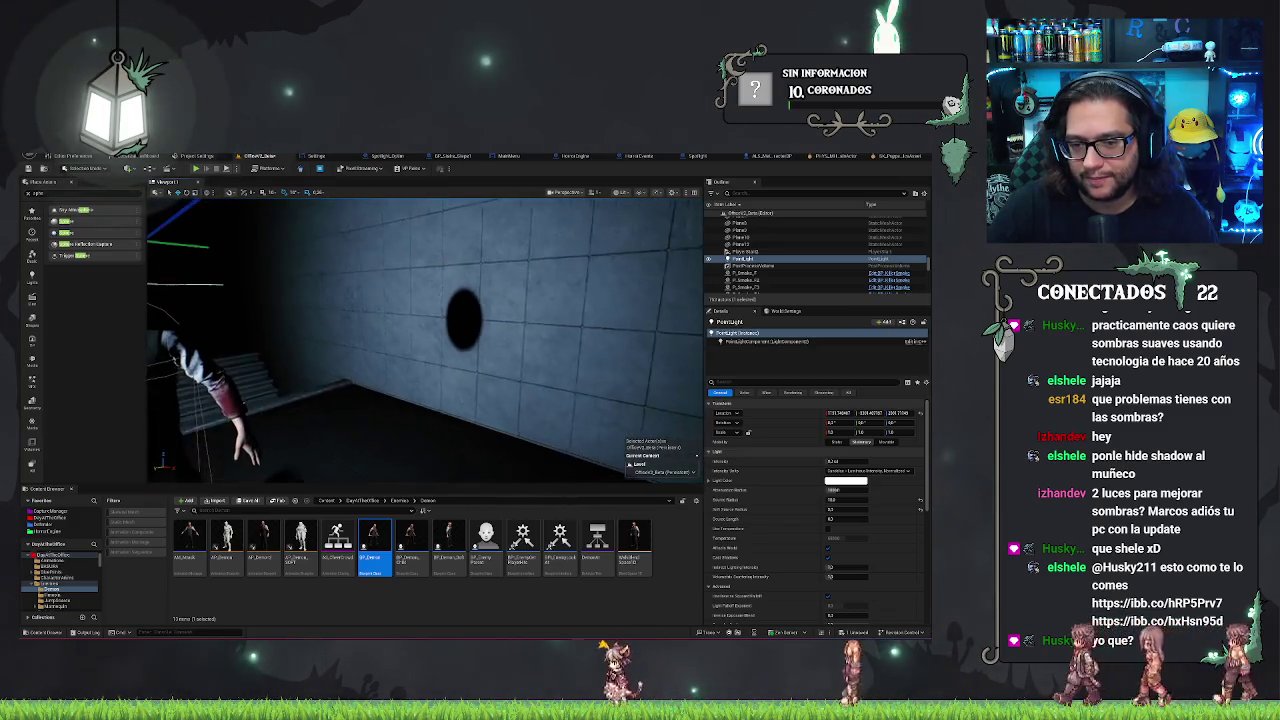
pyautogui.scroll(2, 425, 340)
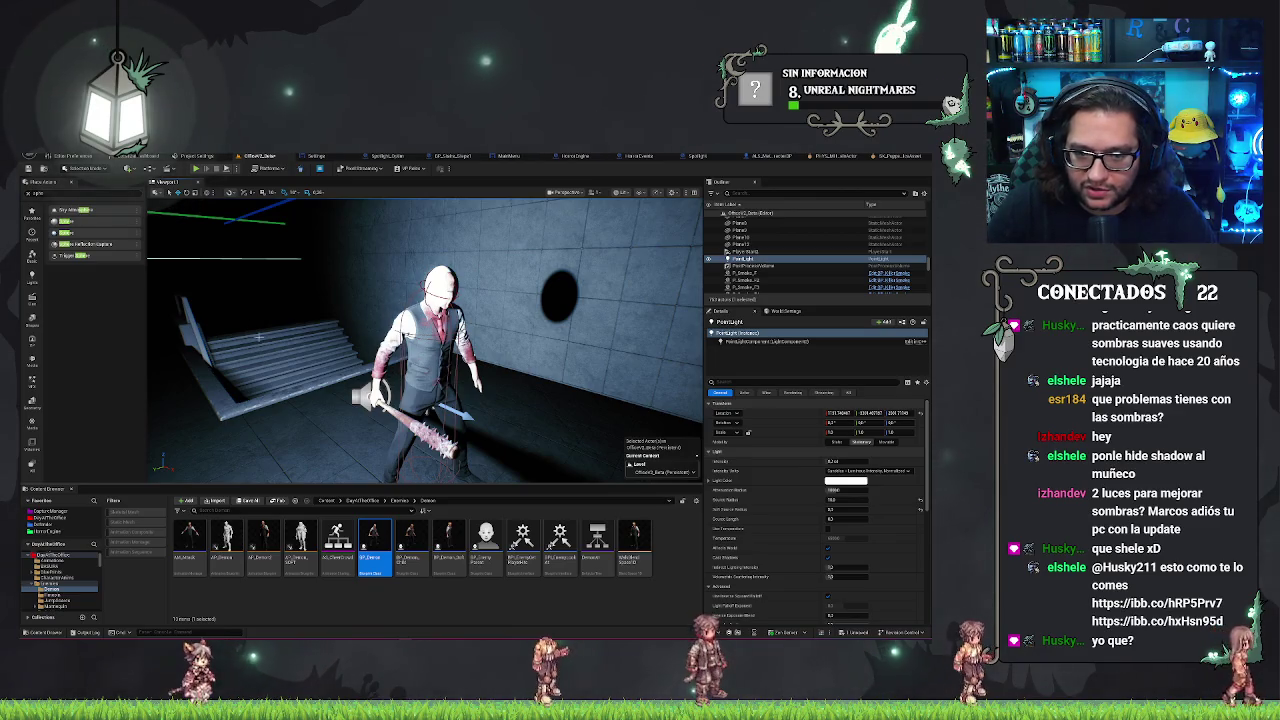
pyautogui.moveTo(571, 381)
pyautogui.mouseDown()
pyautogui.moveTo(571, 330)
pyautogui.moveTo(571, 381)
pyautogui.mouseUp()
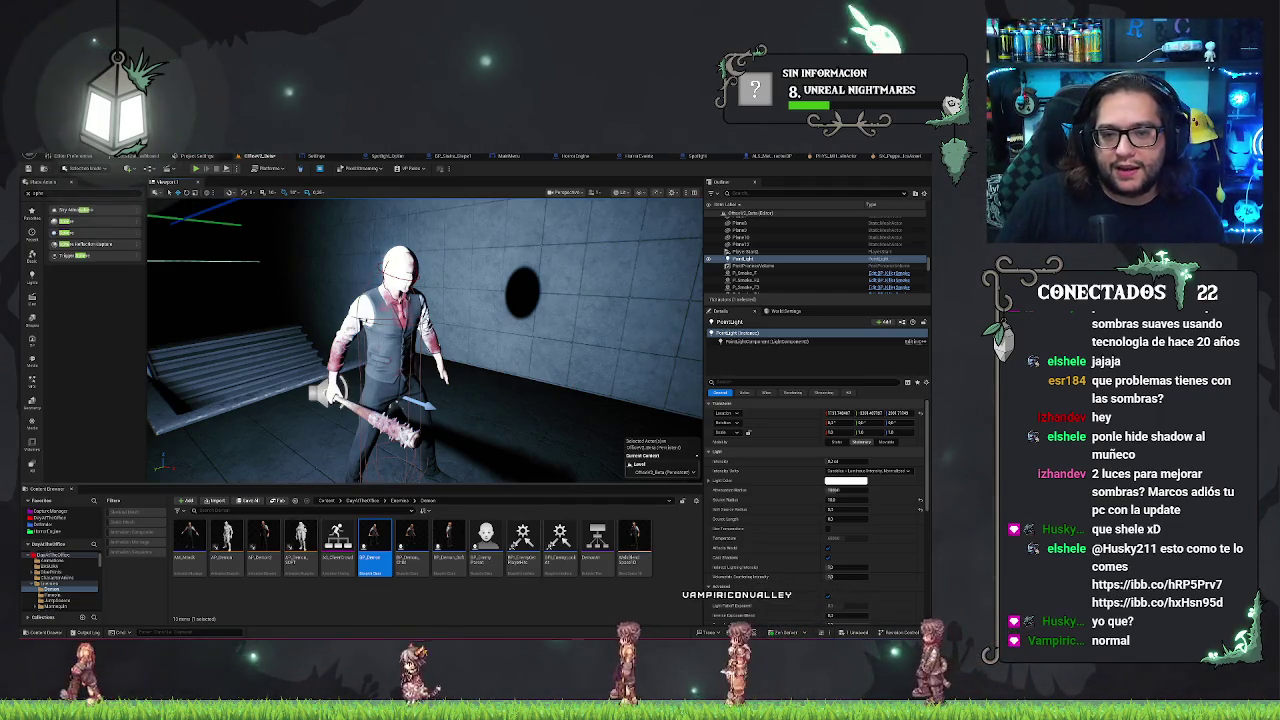
pyautogui.click(580, 330)
pyautogui.click(400, 262)
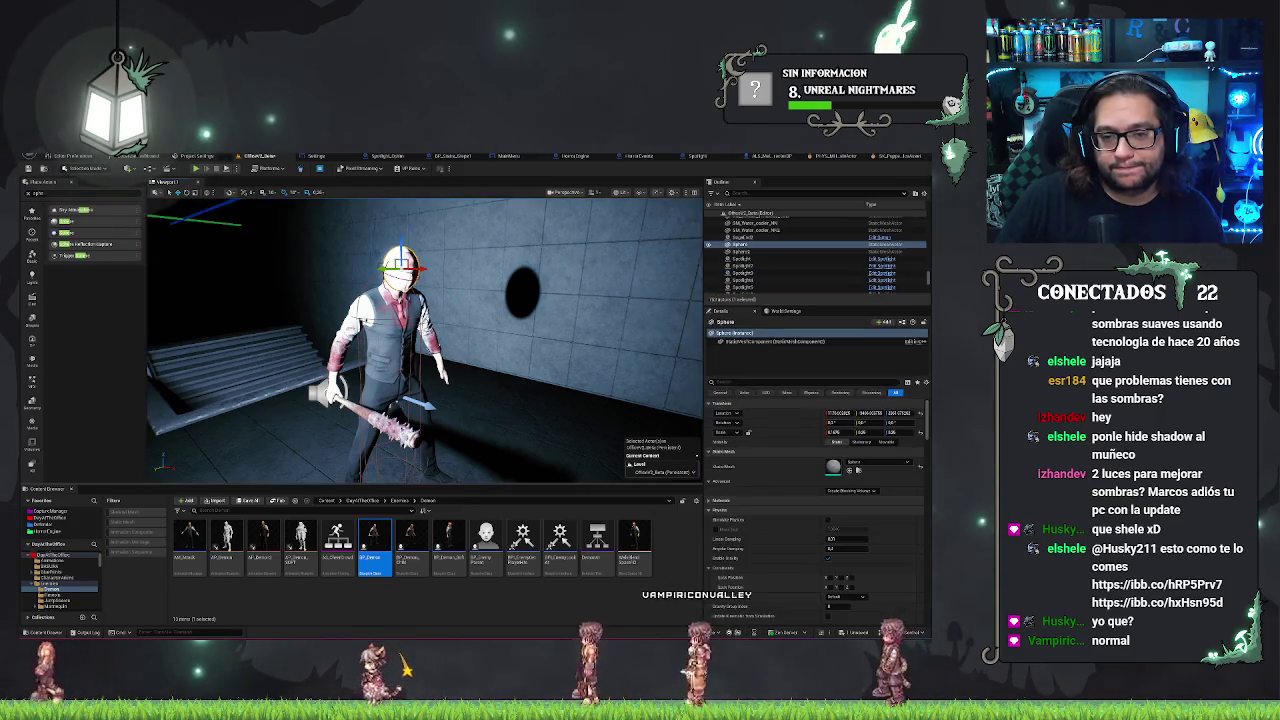
# Move the sphere down to the chest and stretch it to about 1.76 on Z into a capsule
pyautogui.moveTo(362, 258)
pyautogui.mouseDown()
pyautogui.moveTo(368, 340)
pyautogui.moveTo(376, 325)
pyautogui.moveTo(383, 347)
pyautogui.moveTo(405, 347)
pyautogui.moveTo(381, 313)
pyautogui.moveTo(380, 440)
pyautogui.moveTo(443, 402)
pyautogui.moveTo(380, 402)
pyautogui.mouseUp()
pyautogui.press('f')
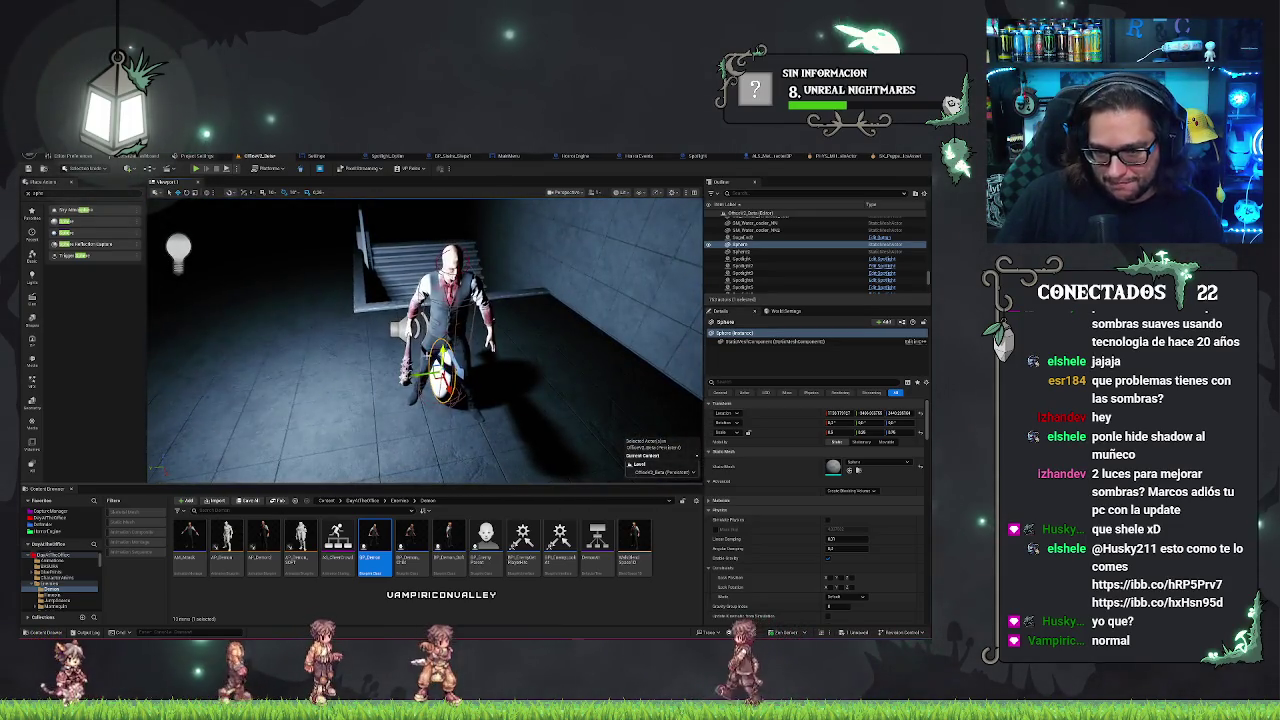
pyautogui.moveTo(440, 372); pyautogui.dragTo(440, 345)
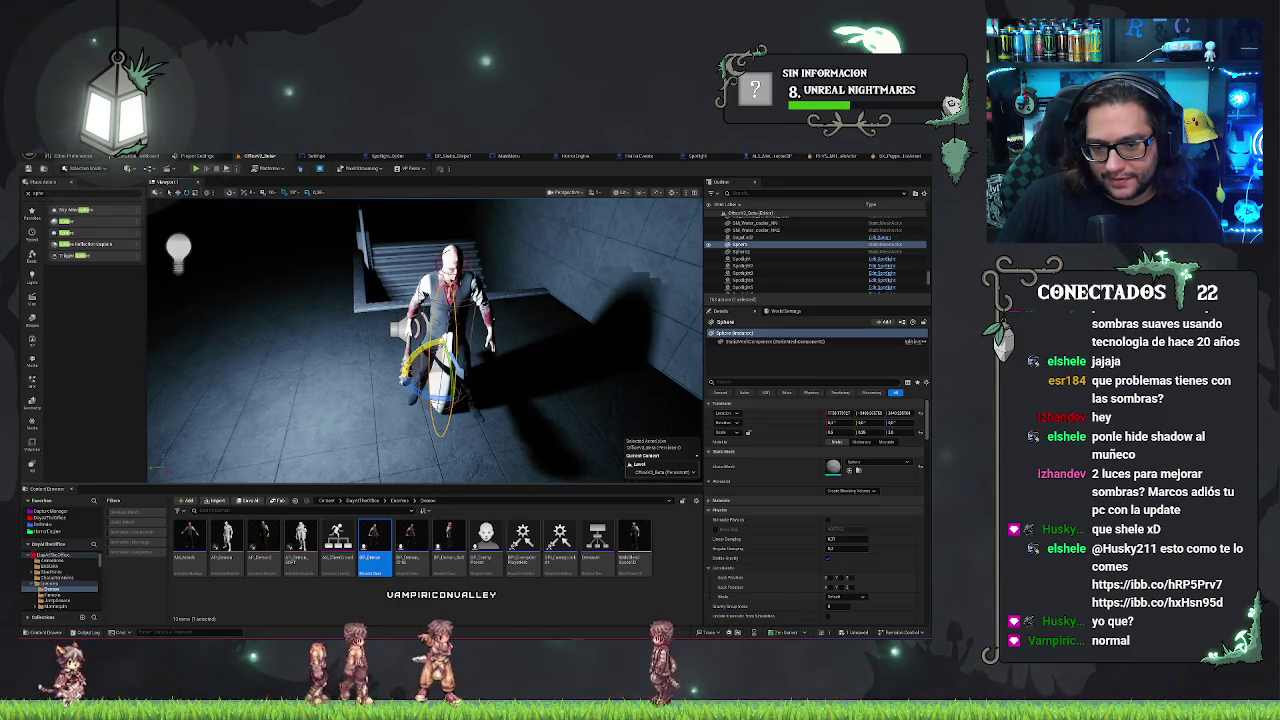
pyautogui.moveTo(440, 345); pyautogui.dragTo(440, 268)
pyautogui.moveTo(425, 340)
pyautogui.mouseDown()
pyautogui.moveTo(455, 335)
pyautogui.moveTo(410, 335)
pyautogui.mouseUp()
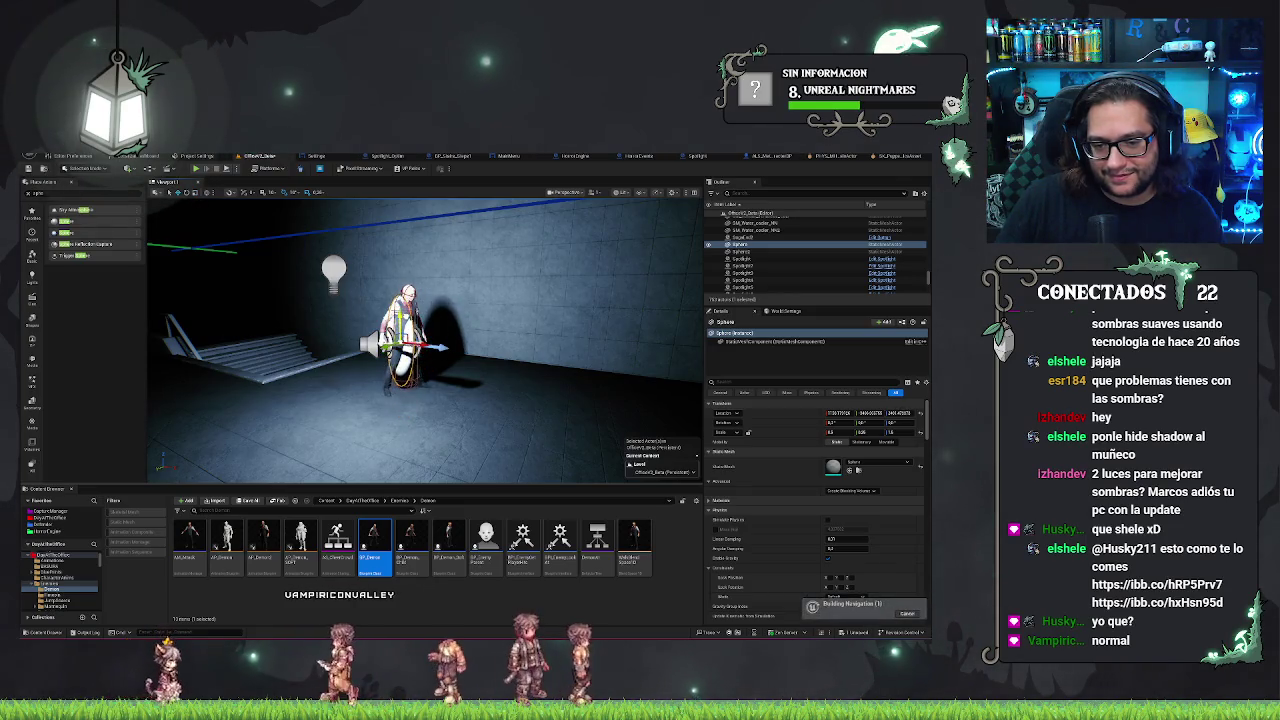
pyautogui.moveTo(410, 335)
pyautogui.mouseDown()
pyautogui.moveTo(395, 350)
pyautogui.moveTo(405, 340)
pyautogui.moveTo(385, 340)
pyautogui.moveTo(400, 340)
pyautogui.mouseUp()
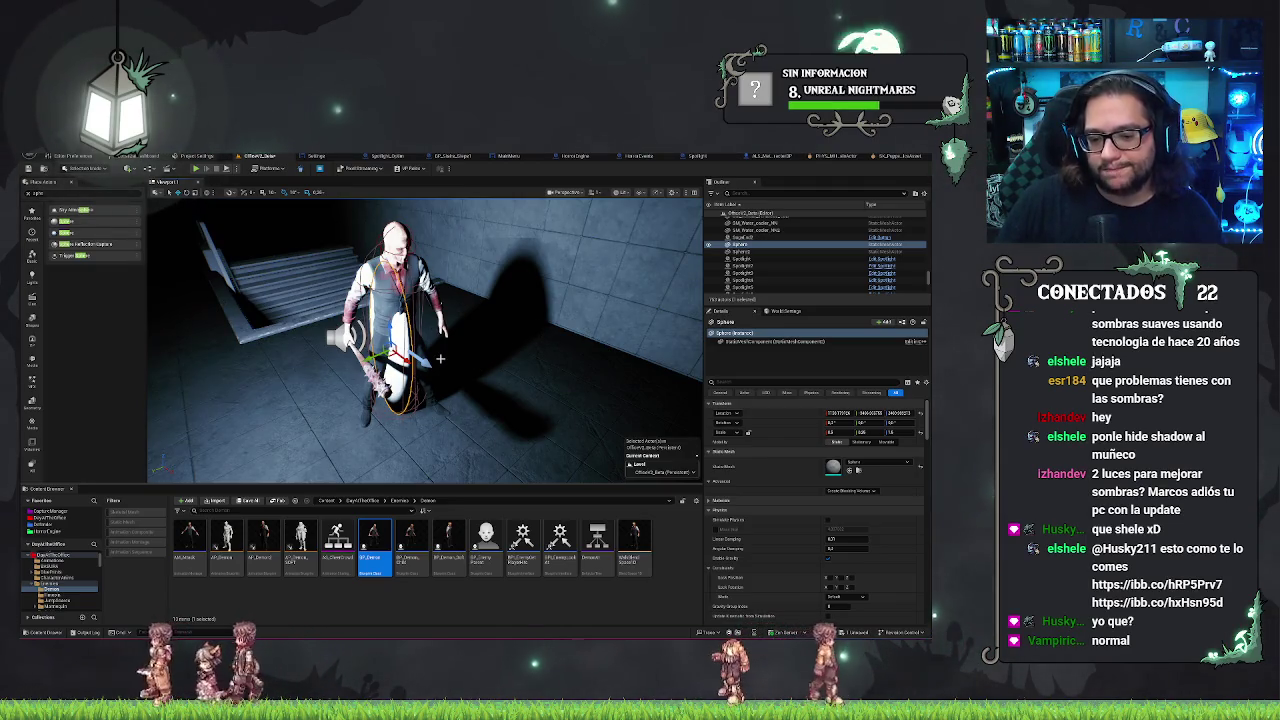
pyautogui.moveTo(438, 360)
pyautogui.mouseDown()
pyautogui.moveTo(426, 290)
pyautogui.moveTo(456, 361)
pyautogui.moveTo(470, 350)
pyautogui.moveTo(420, 385)
pyautogui.mouseUp()
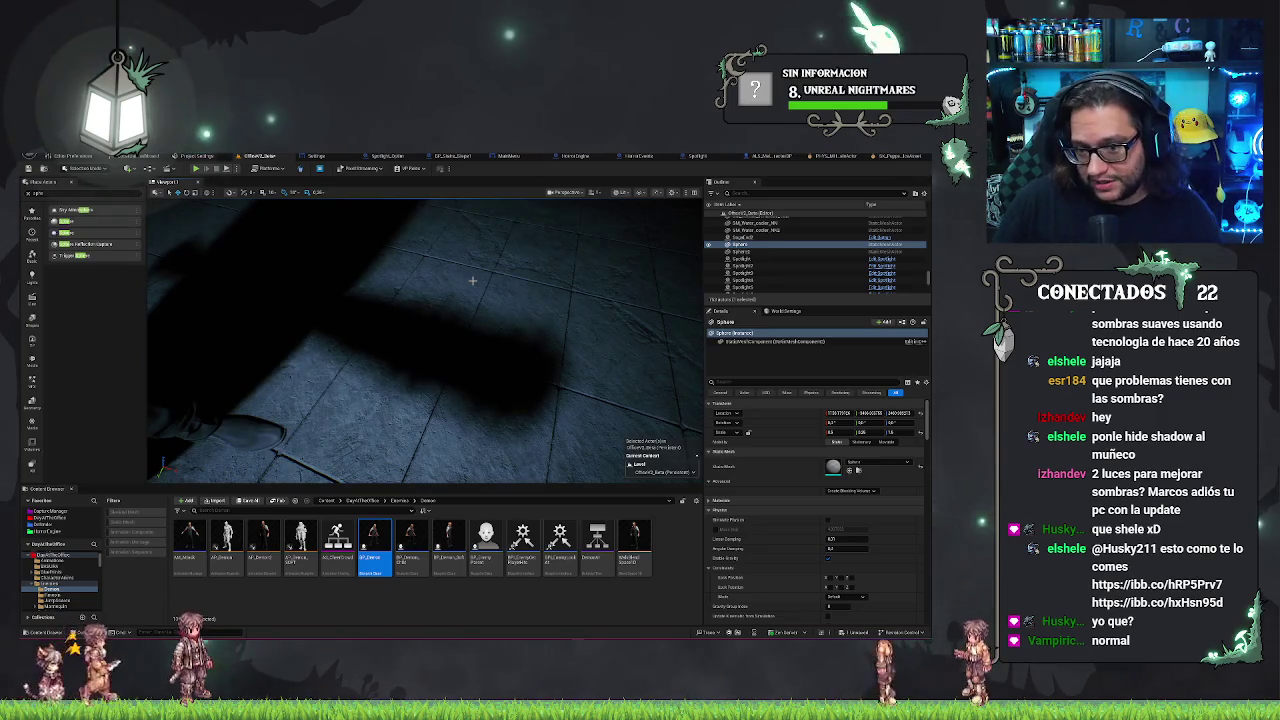
pyautogui.moveTo(473, 281)
pyautogui.mouseDown()
pyautogui.moveTo(465, 250)
pyautogui.moveTo(474, 281)
pyautogui.mouseUp()
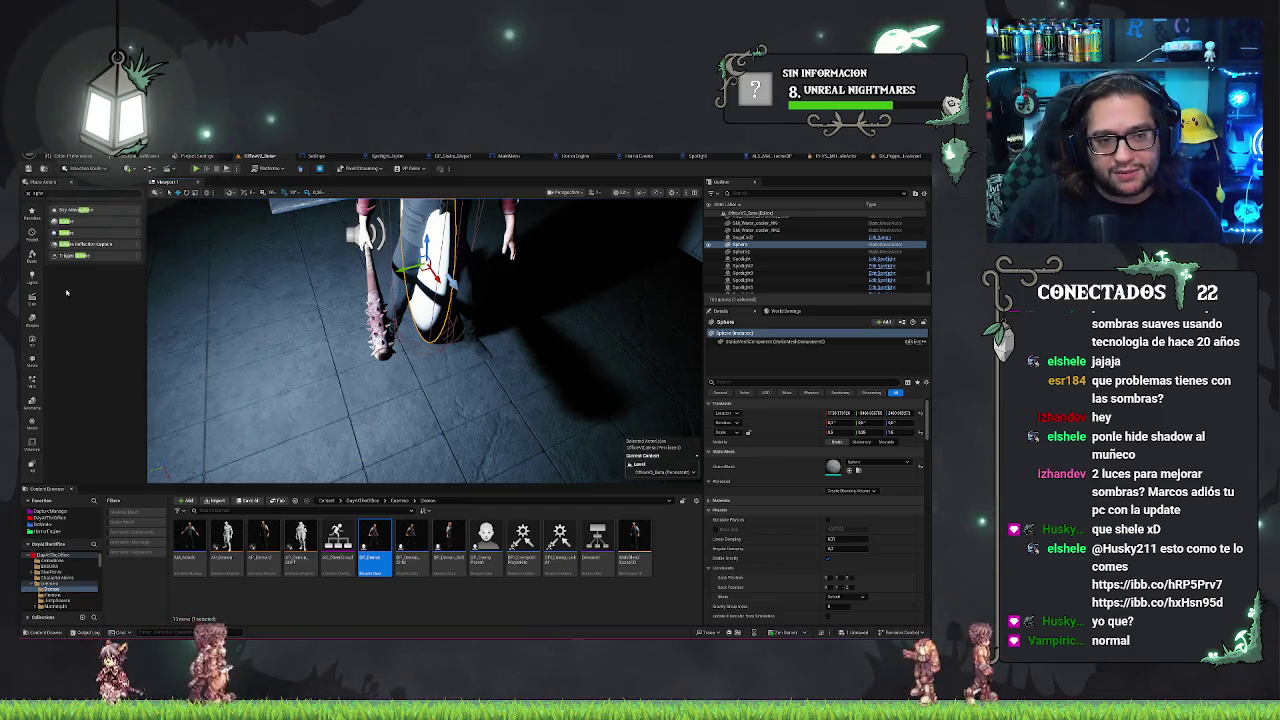
pyautogui.moveTo(474, 281)
pyautogui.mouseDown()
pyautogui.moveTo(440, 300)
pyautogui.moveTo(420, 290)
pyautogui.moveTo(430, 285)
pyautogui.moveTo(430, 300)
pyautogui.moveTo(450, 280)
pyautogui.moveTo(337, 384)
pyautogui.mouseUp()
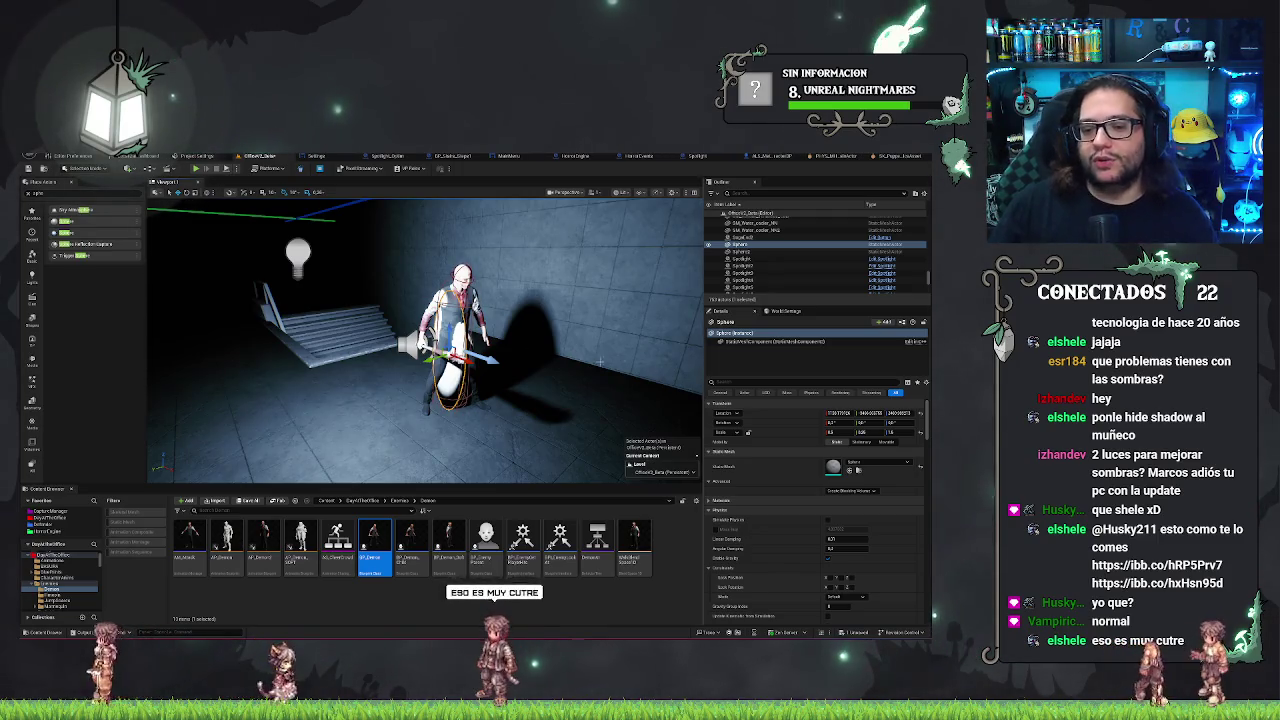
pyautogui.moveTo(524, 352)
pyautogui.mouseDown()
pyautogui.moveTo(456, 386)
pyautogui.moveTo(480, 410)
pyautogui.moveTo(470, 460)
pyautogui.moveTo(470, 380)
pyautogui.moveTo(470, 450)
pyautogui.moveTo(500, 448)
pyautogui.moveTo(500, 420)
pyautogui.moveTo(480, 440)
pyautogui.moveTo(350, 440)
pyautogui.mouseUp()
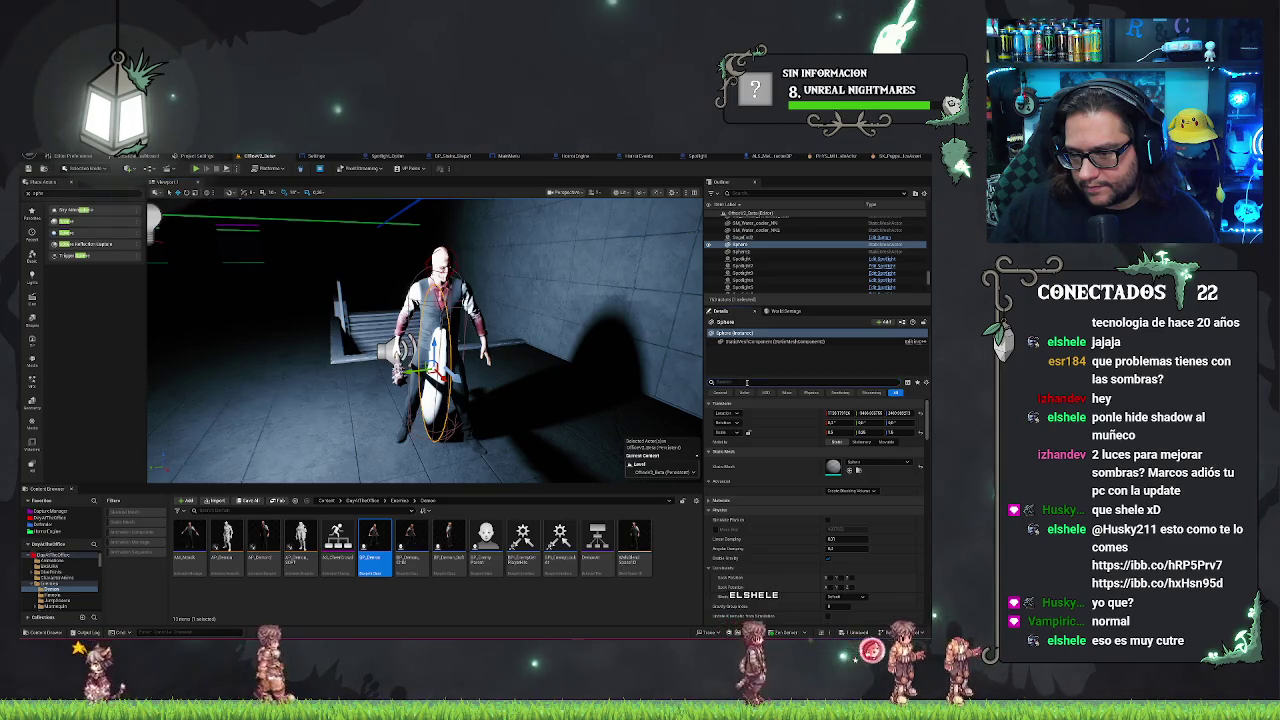
# Filter details by 'adow', adjust a shadow value, and keep shadow cache invalidation on Auto
pyautogui.write('shad')
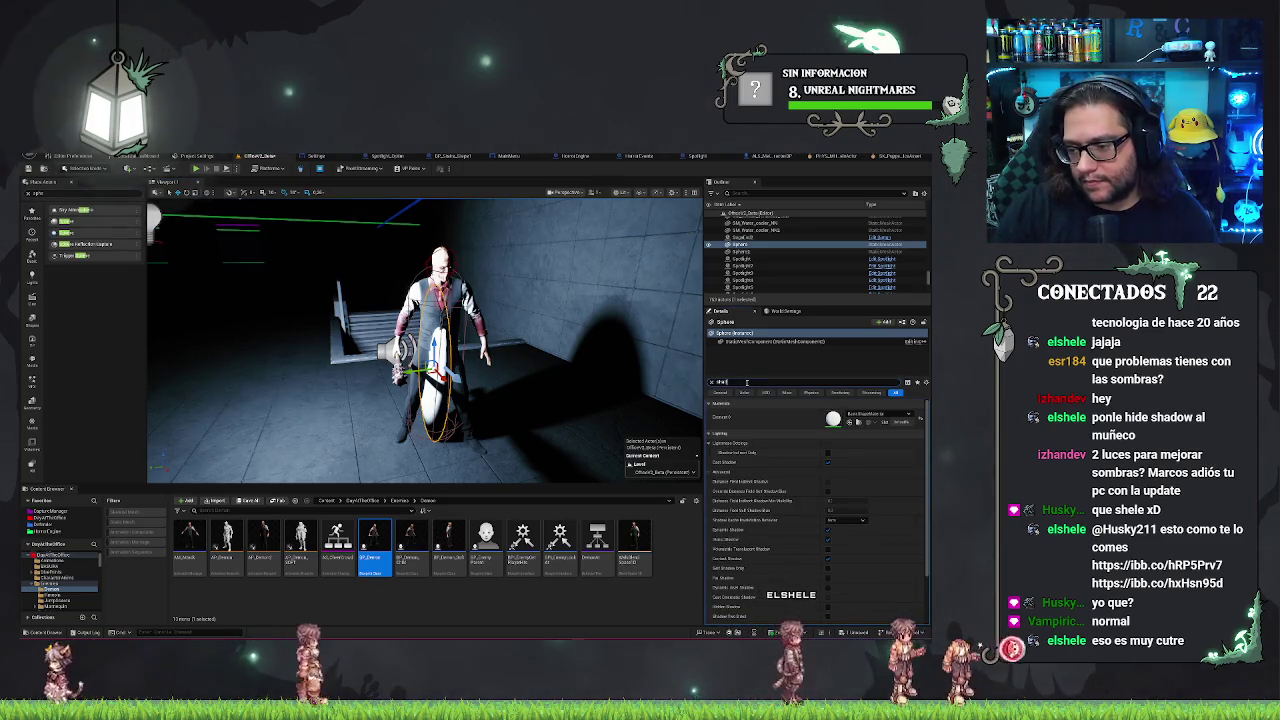
pyautogui.write('ow')
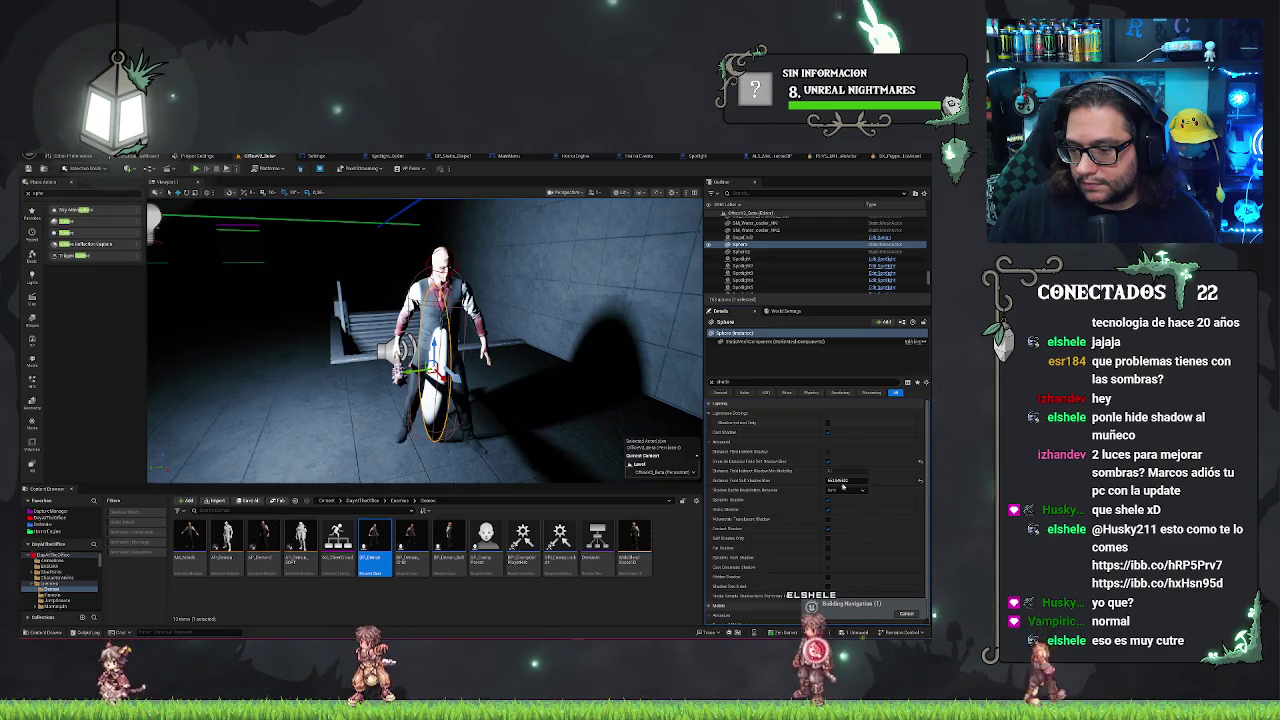
pyautogui.moveTo(846, 480); pyautogui.dragTo(815, 480)
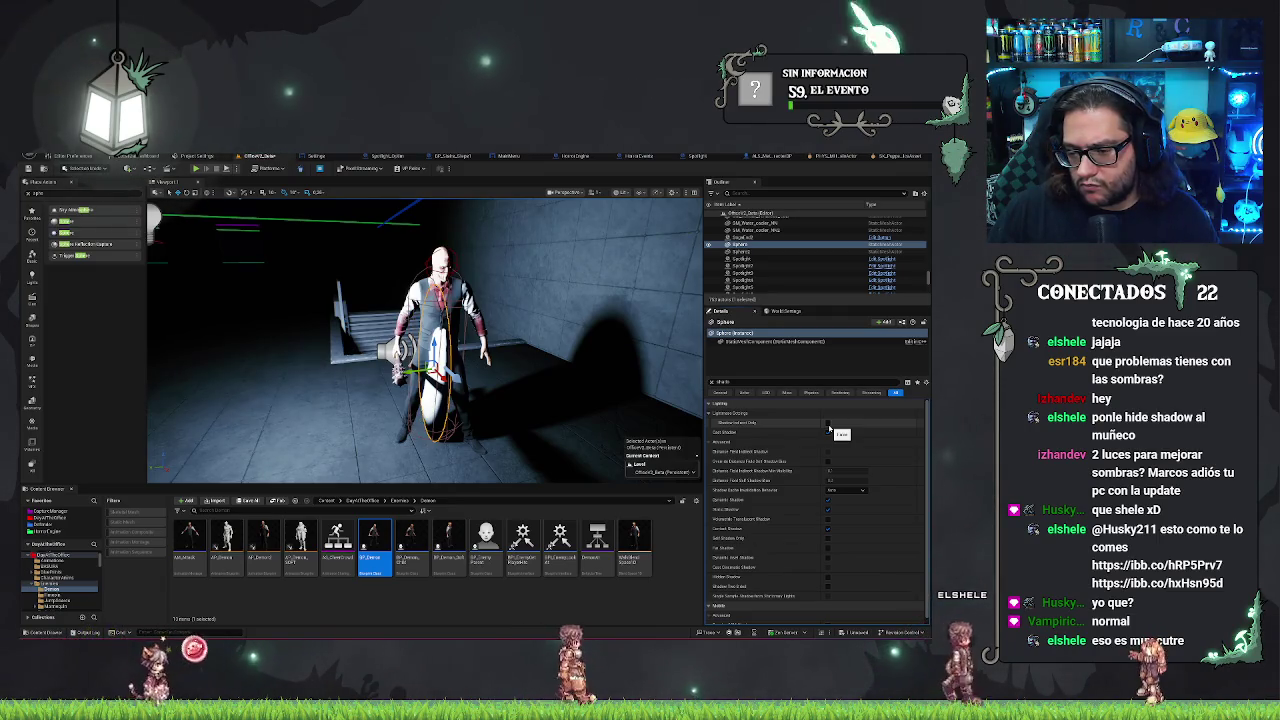
pyautogui.click(846, 490)
pyautogui.click(846, 491)
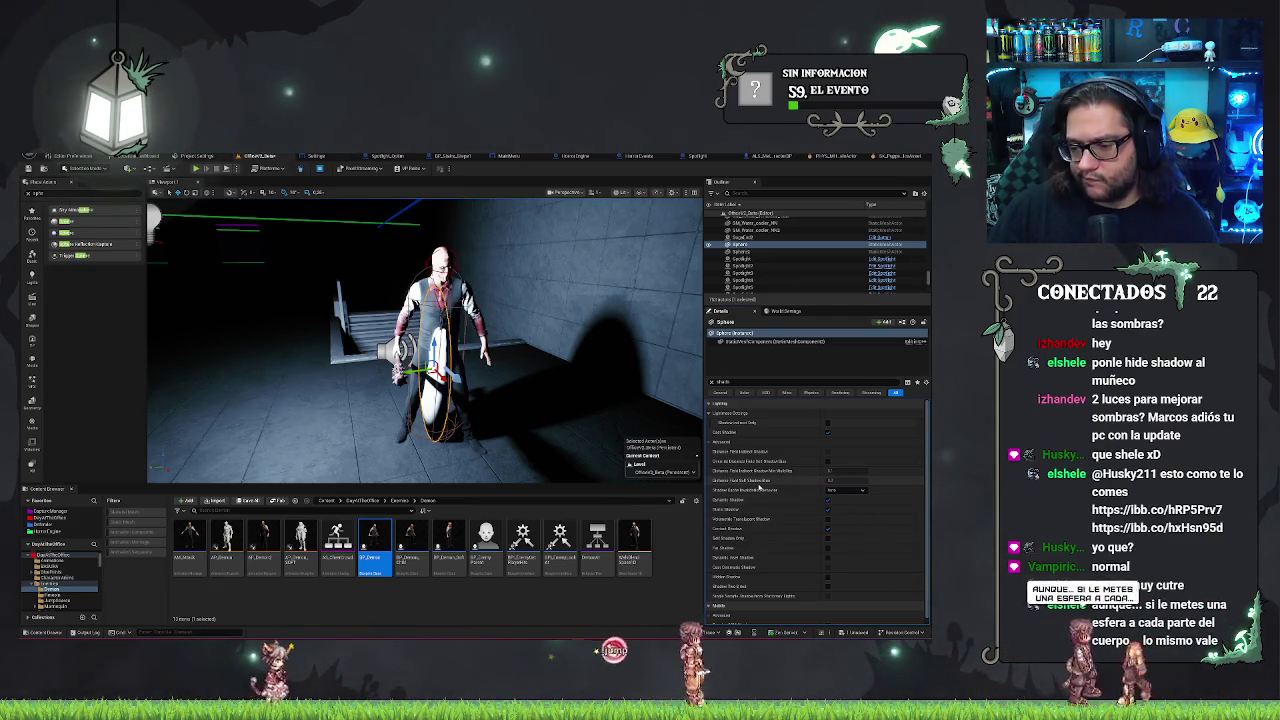
pyautogui.scroll(-1, 752, 482)
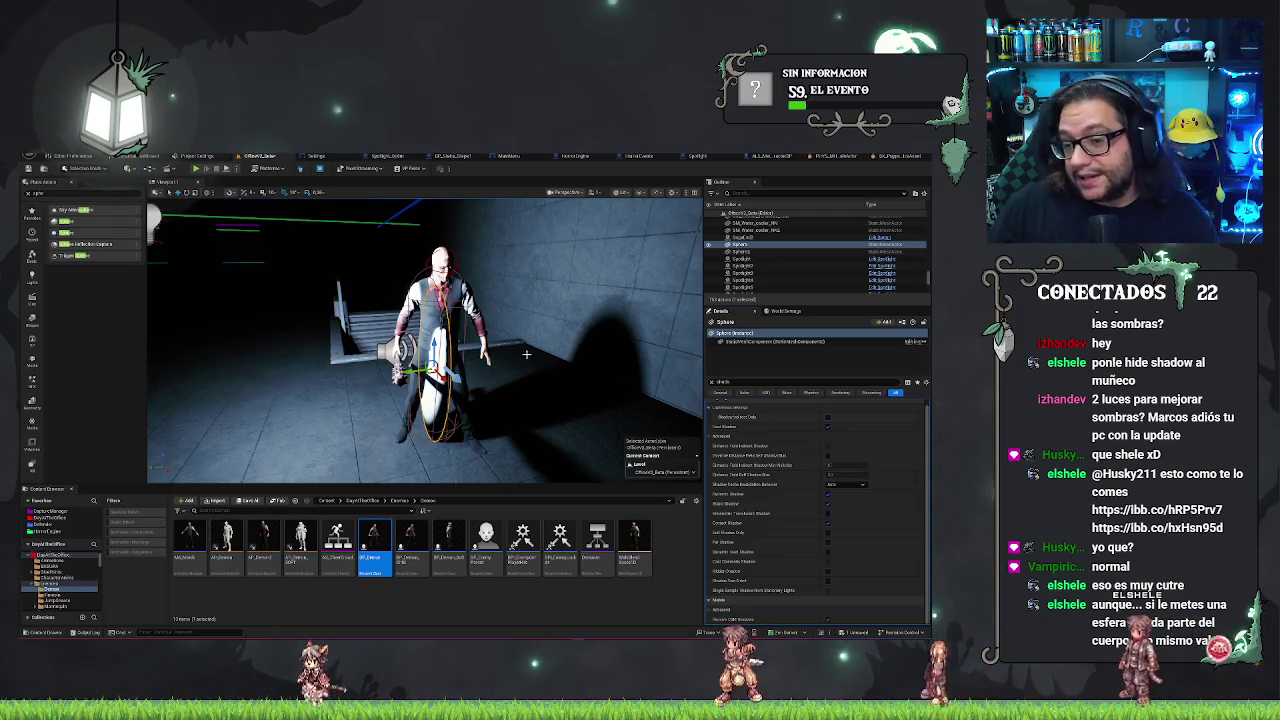
pyautogui.scroll(5, 425, 340)
# Frame the character and delete the test sphere attached to it
pyautogui.press('f')
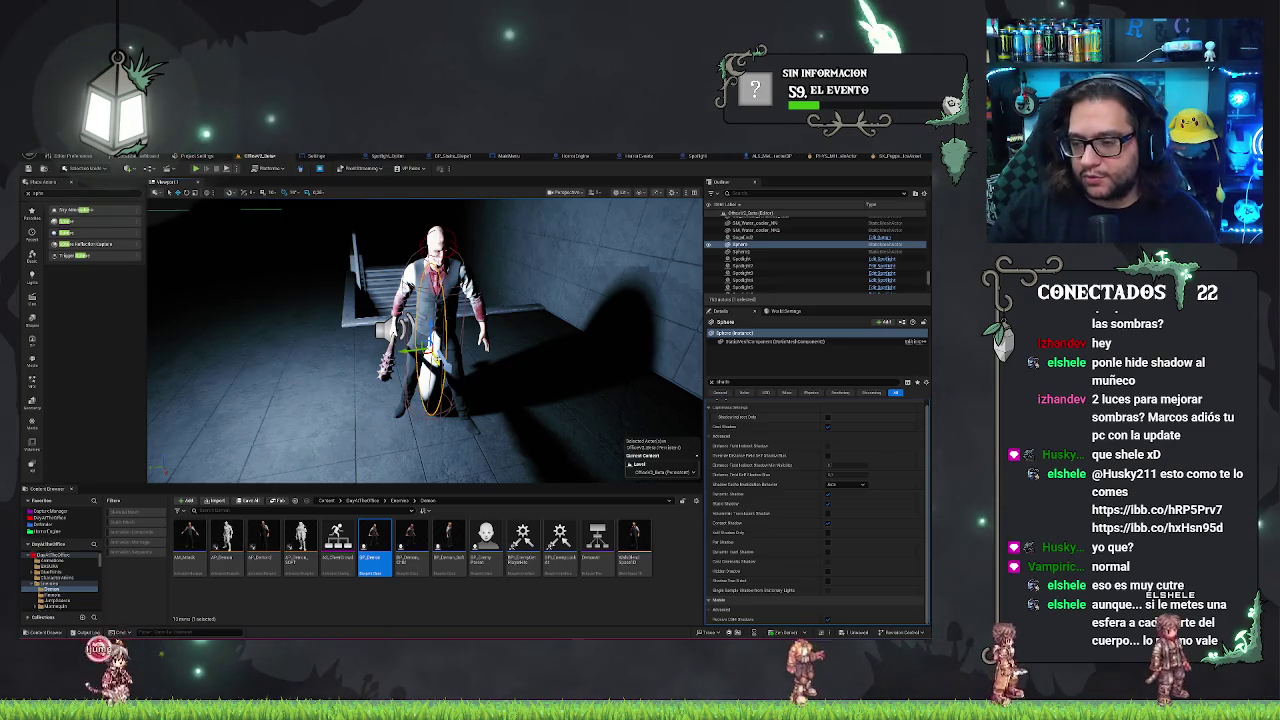
pyautogui.moveTo(498, 330)
pyautogui.mouseDown()
pyautogui.moveTo(420, 336)
pyautogui.moveTo(395, 385)
pyautogui.mouseUp()
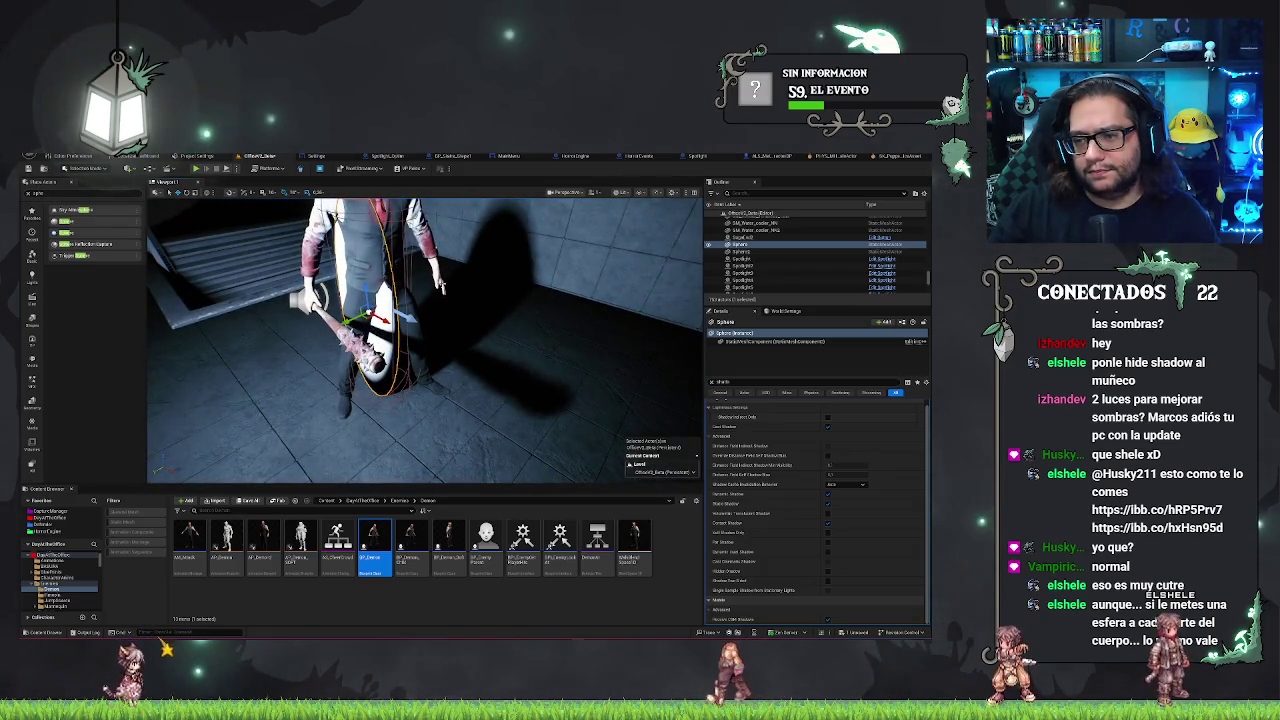
pyautogui.press('Delete')
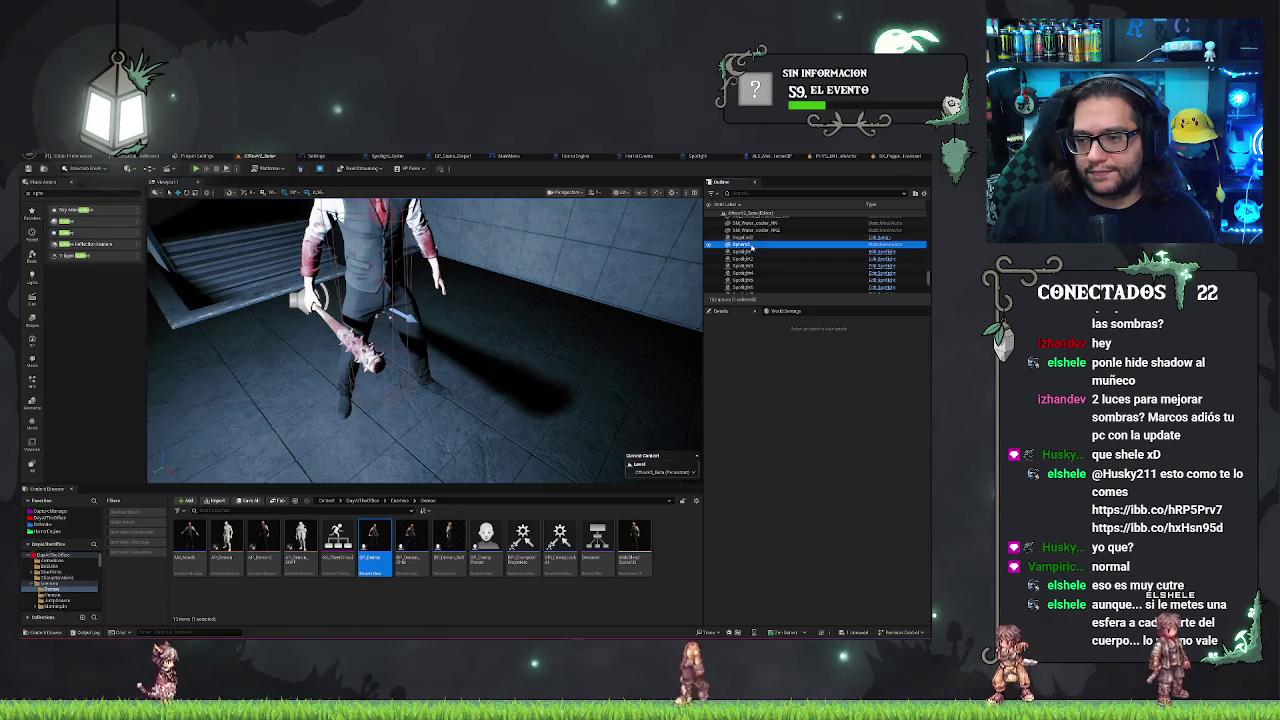
# Frame Sphere2, then try Place Actors searches 'apsule', 'r', 'box', settling on 'sphere'
pyautogui.doubleClick(752, 246)
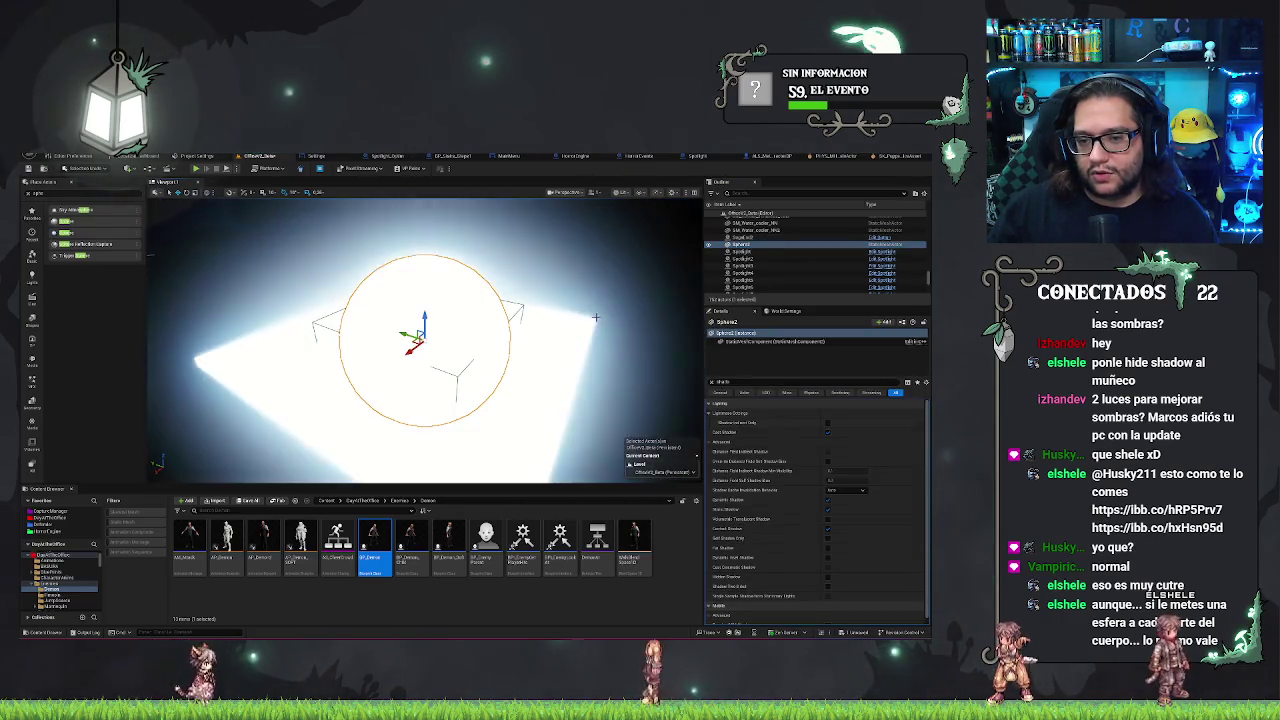
pyautogui.moveTo(596, 317)
pyautogui.mouseDown()
pyautogui.moveTo(395, 380)
pyautogui.moveTo(463, 398)
pyautogui.moveTo(480, 420)
pyautogui.mouseUp()
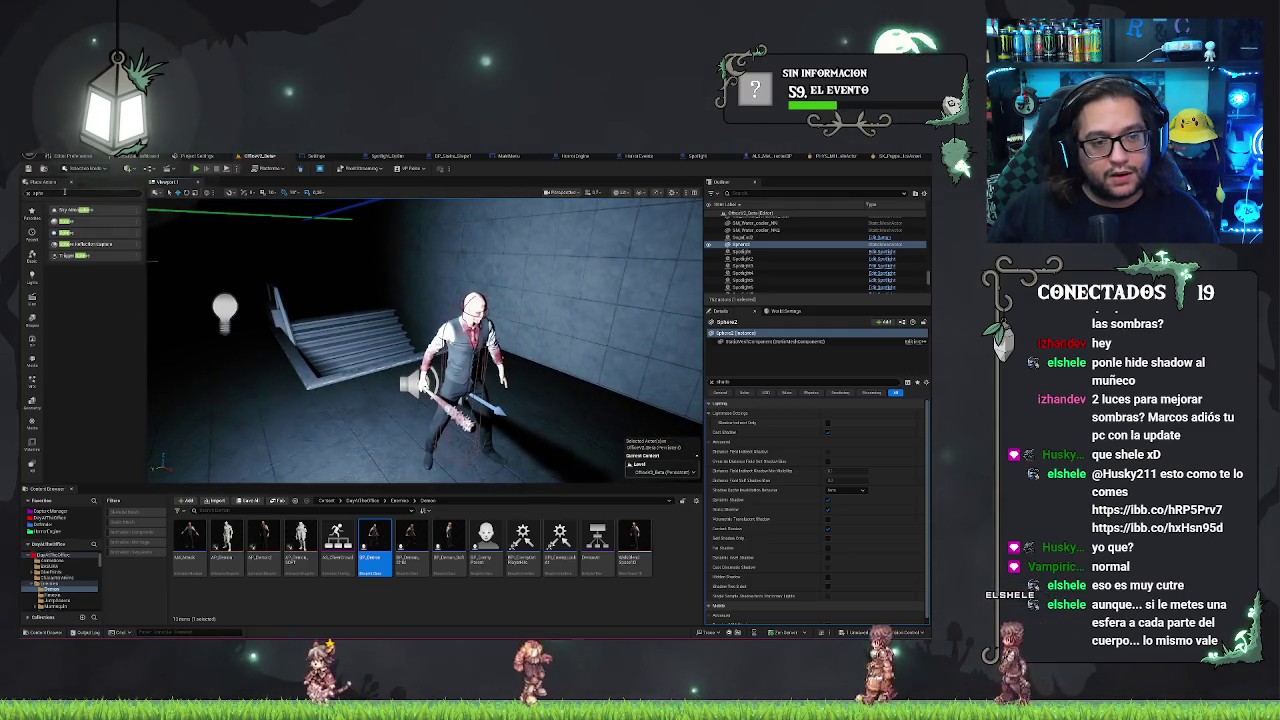
pyautogui.write('capsule')
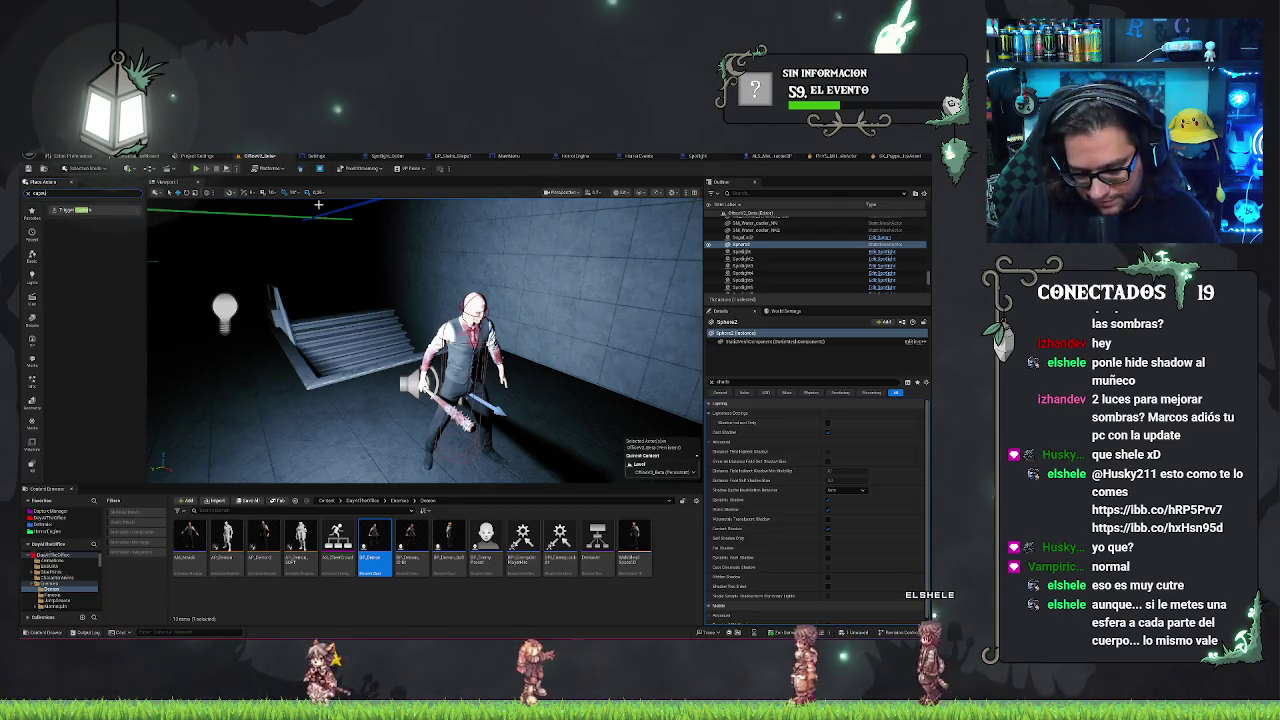
pyautogui.press('BackSpace')
pyautogui.press('BackSpace')
pyautogui.press('BackSpace')
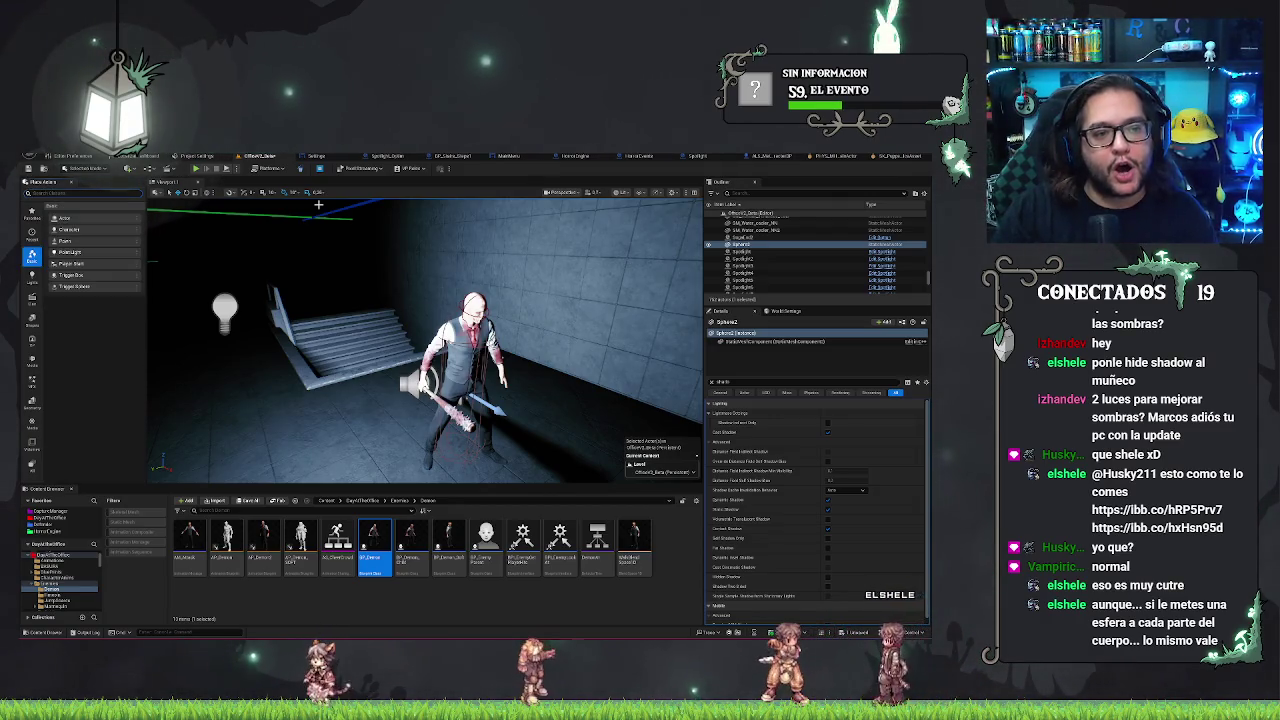
pyautogui.write('r')
pyautogui.press('BackSpace')
pyautogui.press('BackSpace')
pyautogui.write('box')
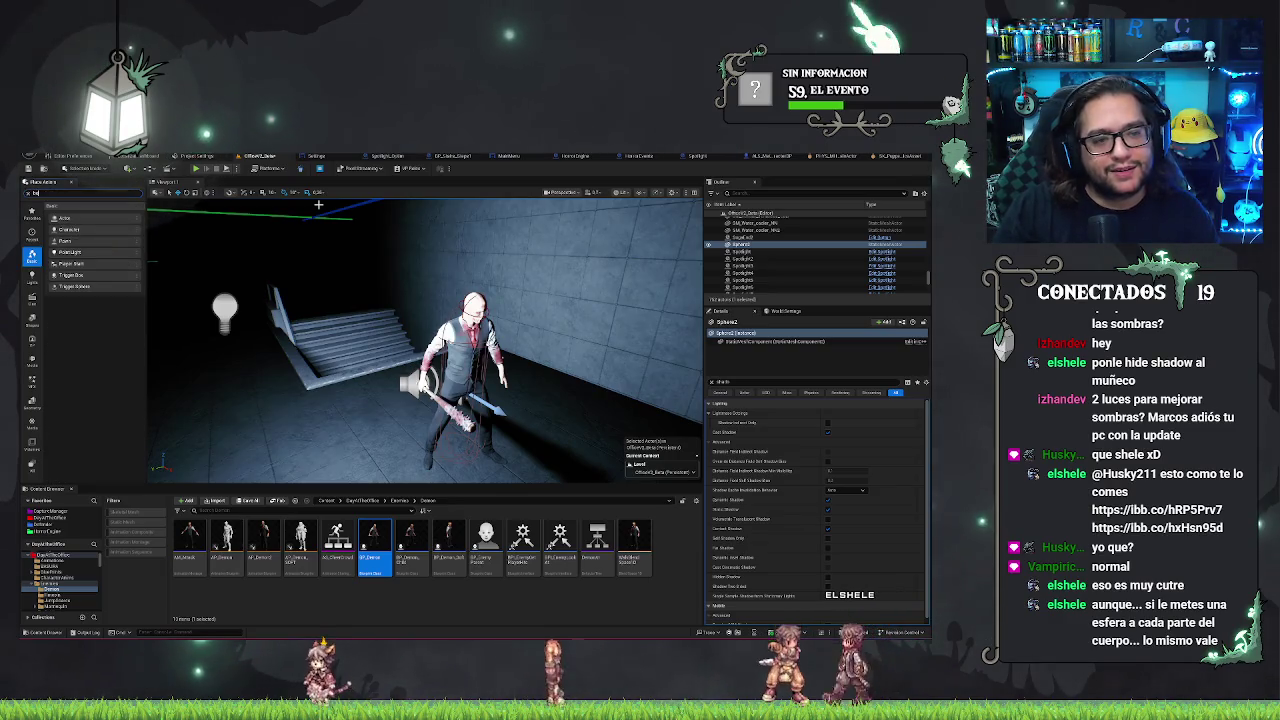
pyautogui.press('BackSpace')
pyautogui.press('BackSpace')
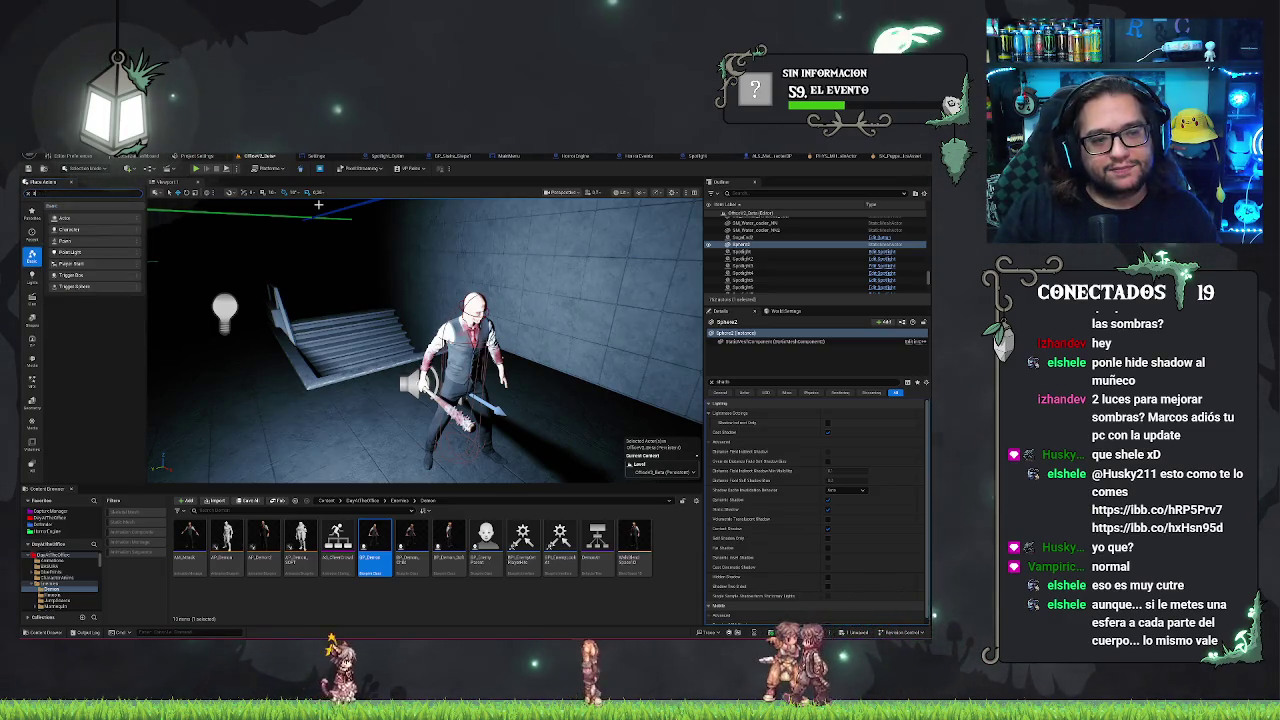
pyautogui.press('BackSpace')
pyautogui.write('sphere')
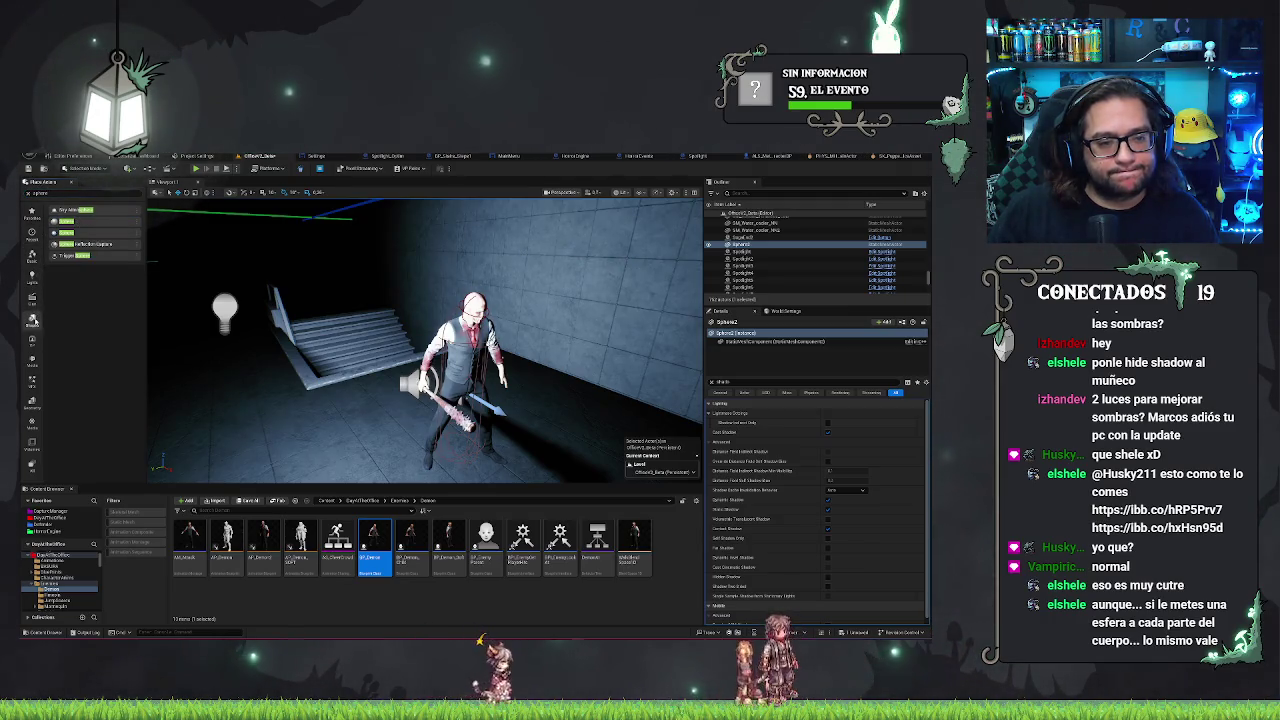
# Place a Cylinder from the Shapes category beside the enemy character
pyautogui.click(32, 320)
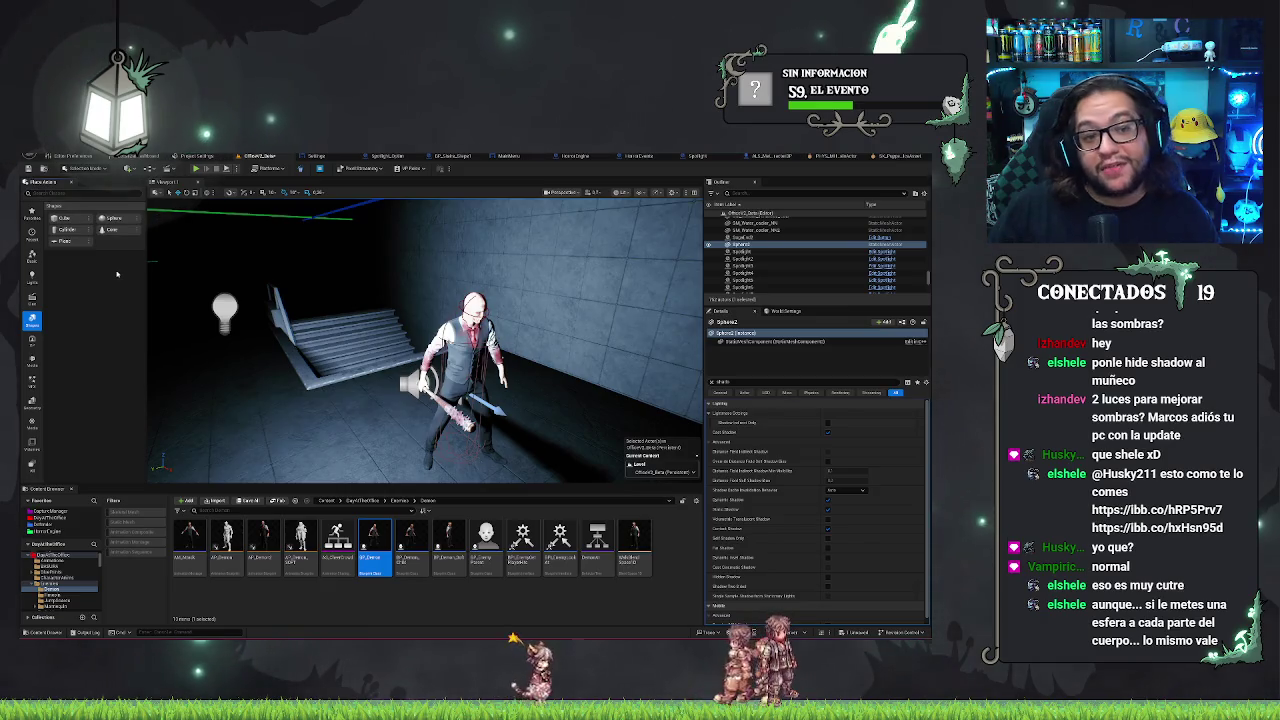
pyautogui.moveTo(68, 231)
pyautogui.mouseDown()
pyautogui.moveTo(500, 420)
pyautogui.moveTo(497, 345)
pyautogui.moveTo(494, 377)
pyautogui.mouseUp()
pyautogui.press('Right')
pyautogui.press('e')
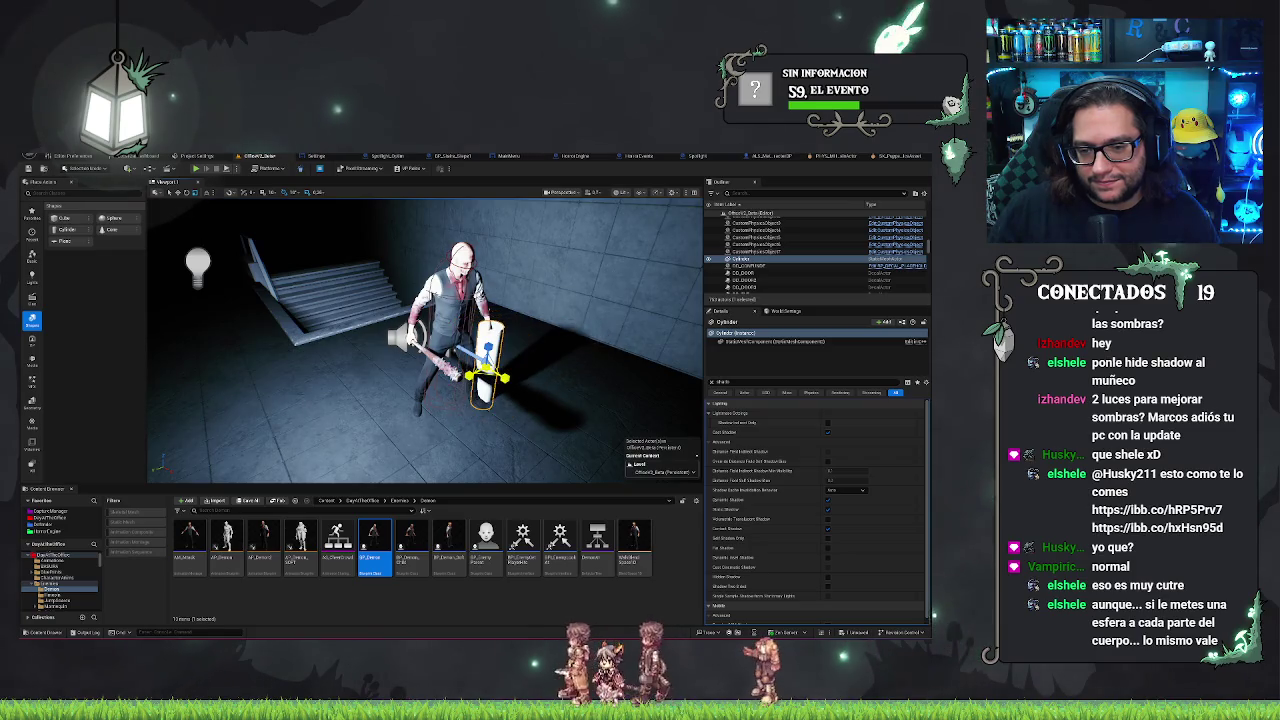
pyautogui.scroll(10, 528, 375)
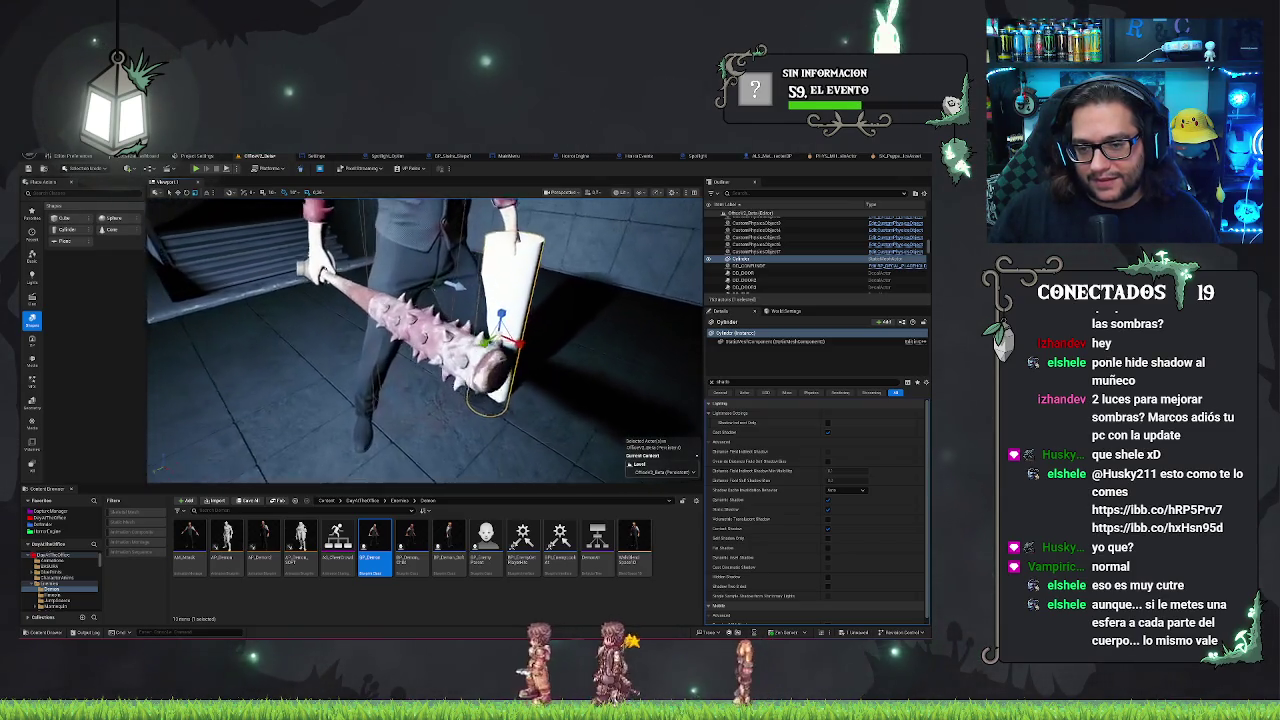
pyautogui.scroll(5, 437, 318)
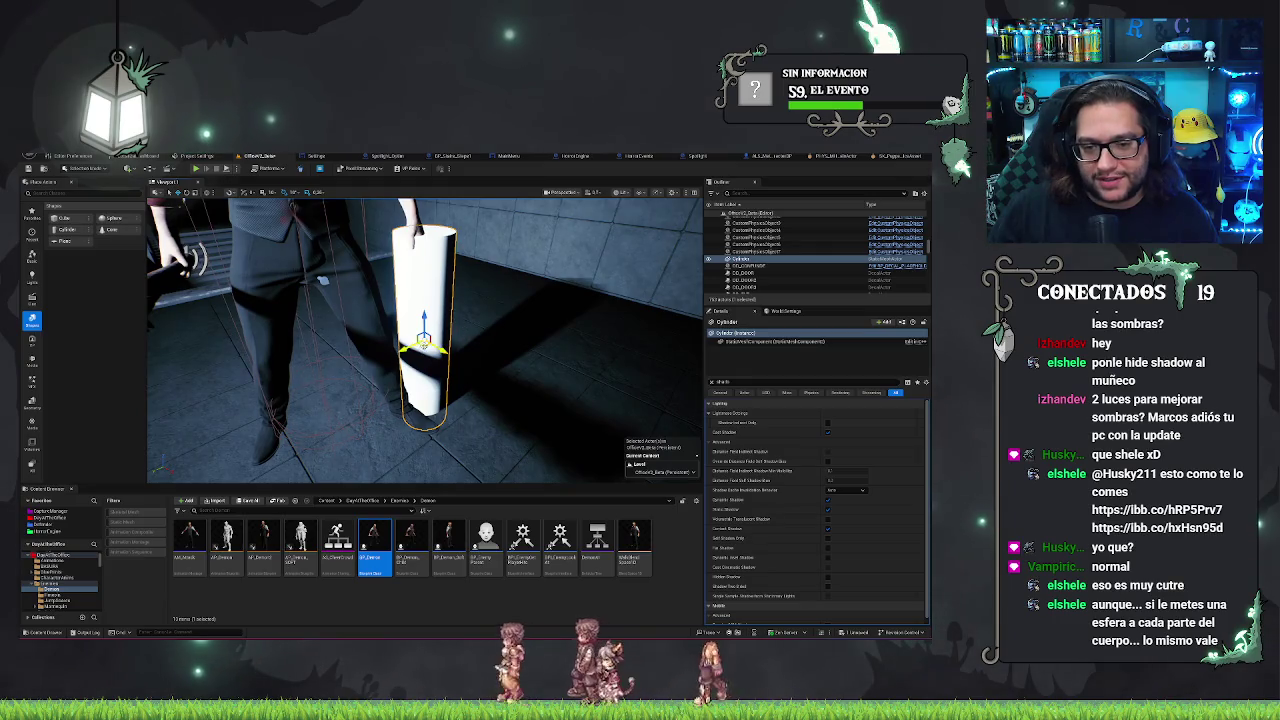
# Raise the cylinder to the enemy's chest and widen it to cover the torso
pyautogui.moveTo(424, 343)
pyautogui.mouseDown()
pyautogui.moveTo(250, 360)
pyautogui.moveTo(280, 400)
pyautogui.moveTo(305, 285)
pyautogui.mouseUp()
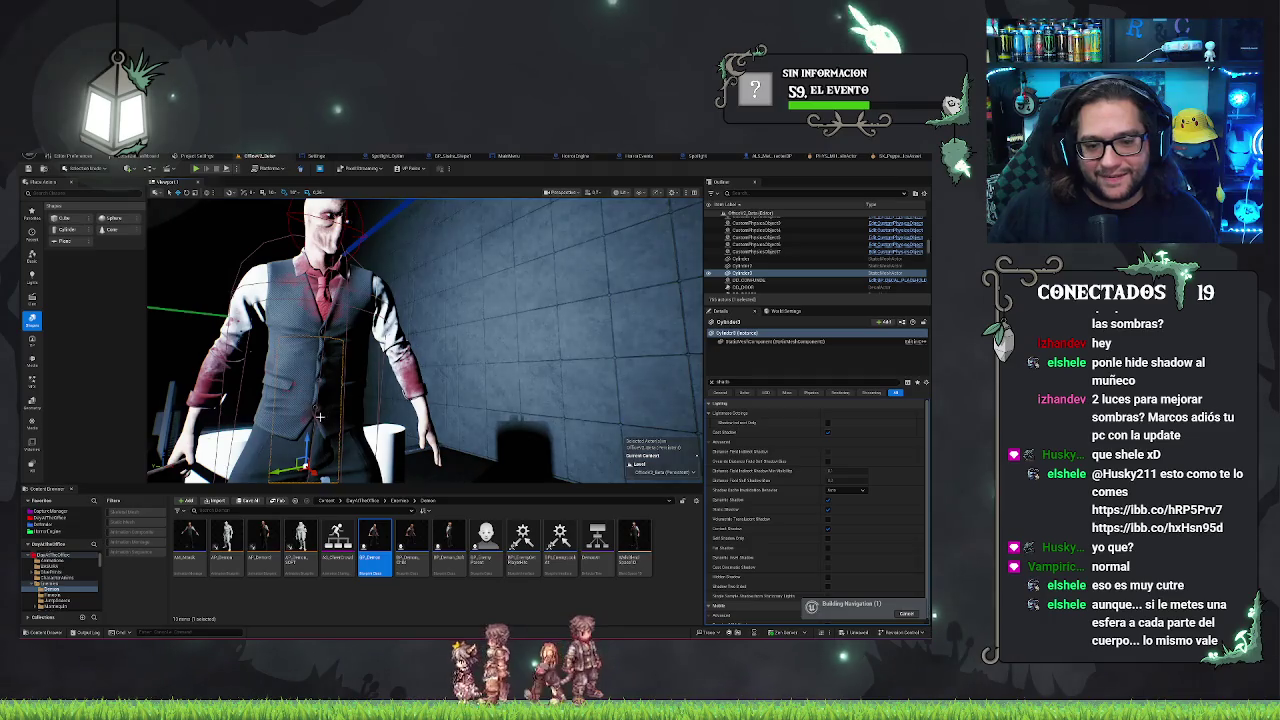
pyautogui.moveTo(305, 440); pyautogui.dragTo(312, 320)
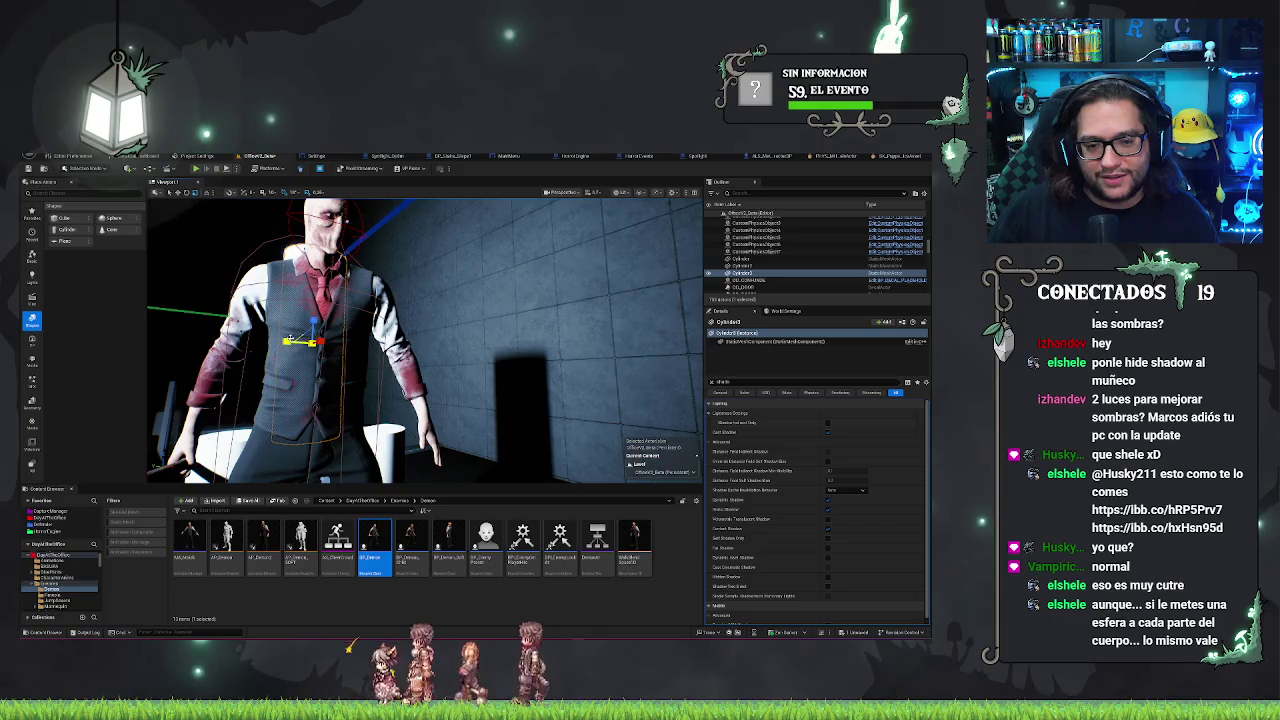
pyautogui.moveTo(289, 340); pyautogui.dragTo(287, 342)
pyautogui.moveTo(420, 340); pyautogui.dragTo(360, 340)
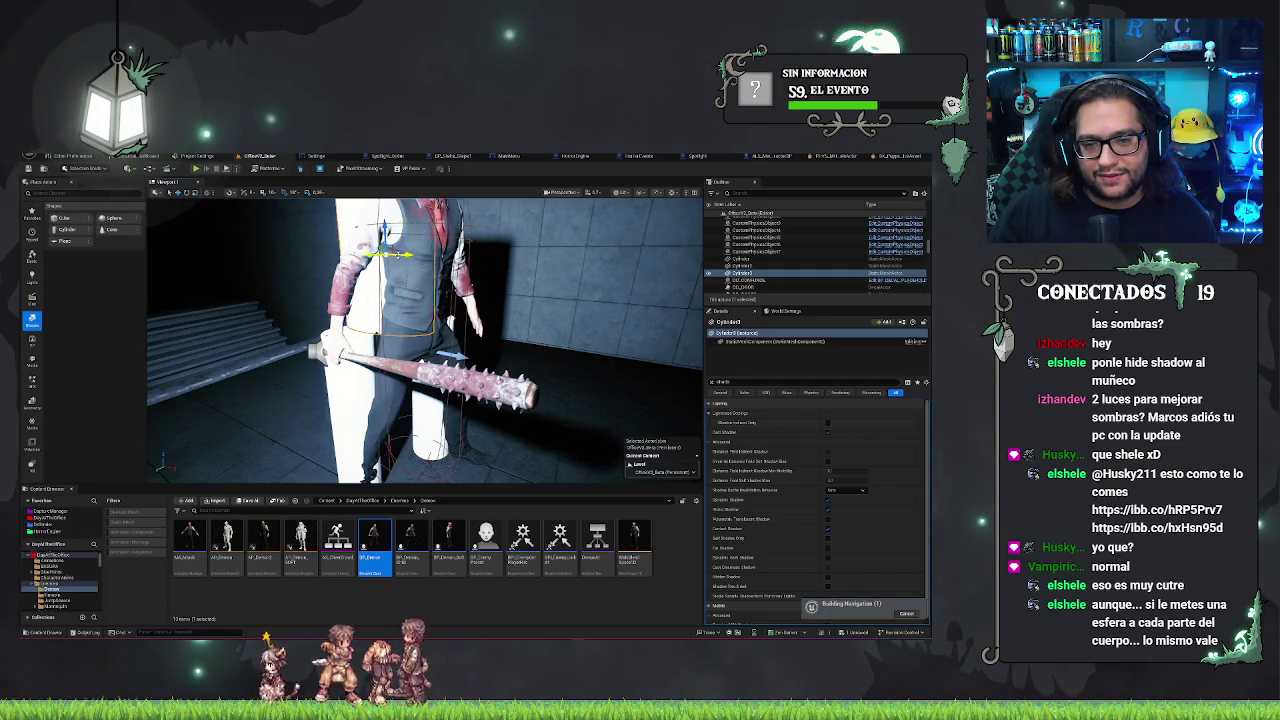
pyautogui.moveTo(420, 340); pyautogui.dragTo(200, 340)
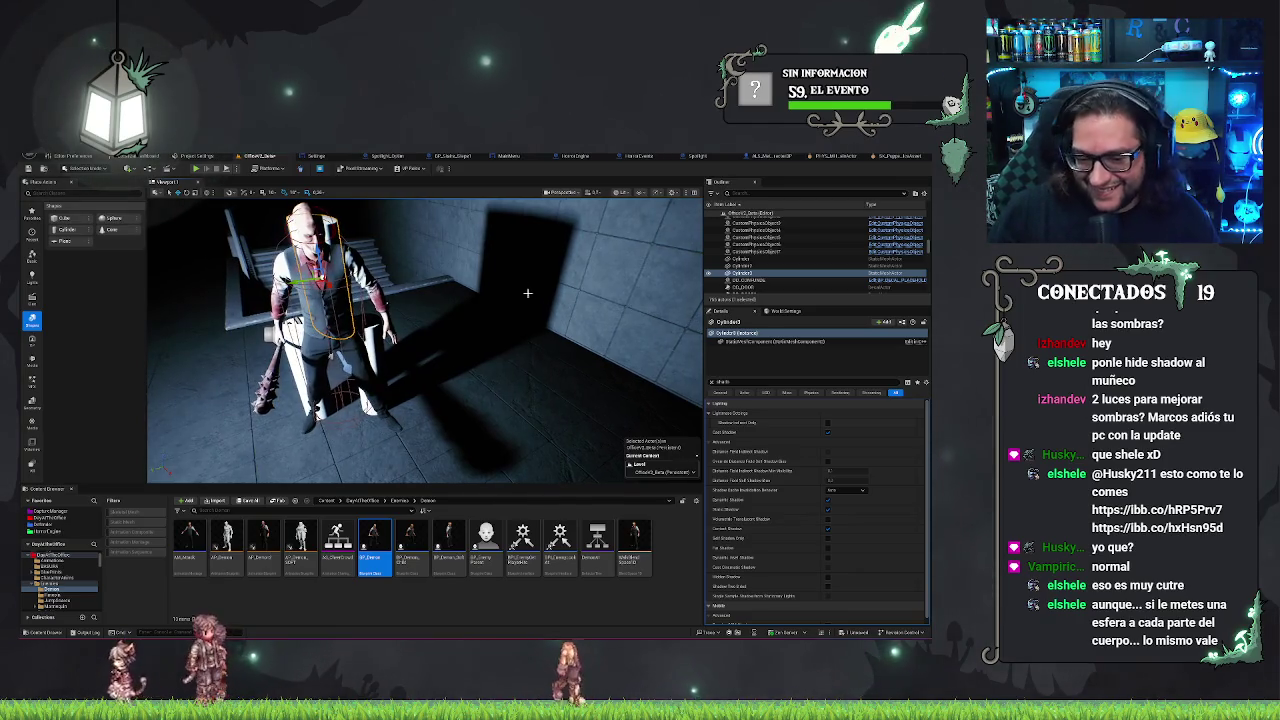
# Frame the enemy, select the white sphere, and undo the last two changes
pyautogui.moveTo(519, 278); pyautogui.dragTo(519, 238)
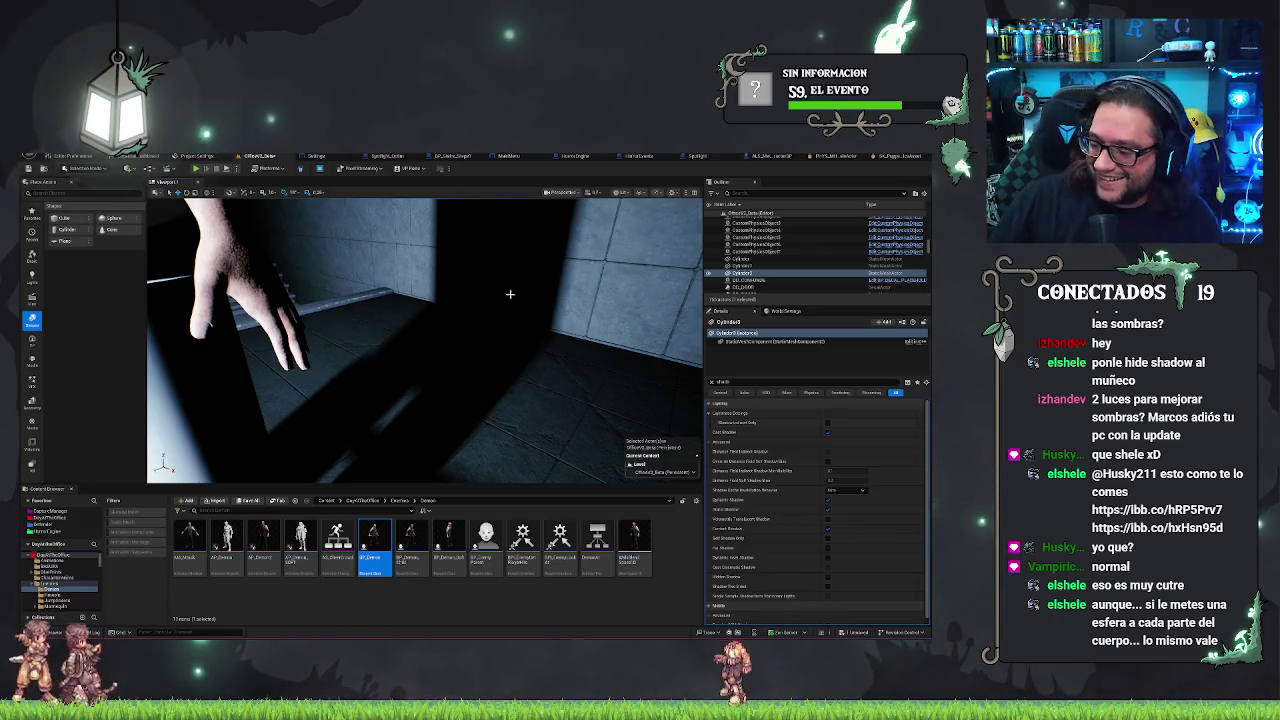
pyautogui.press('f')
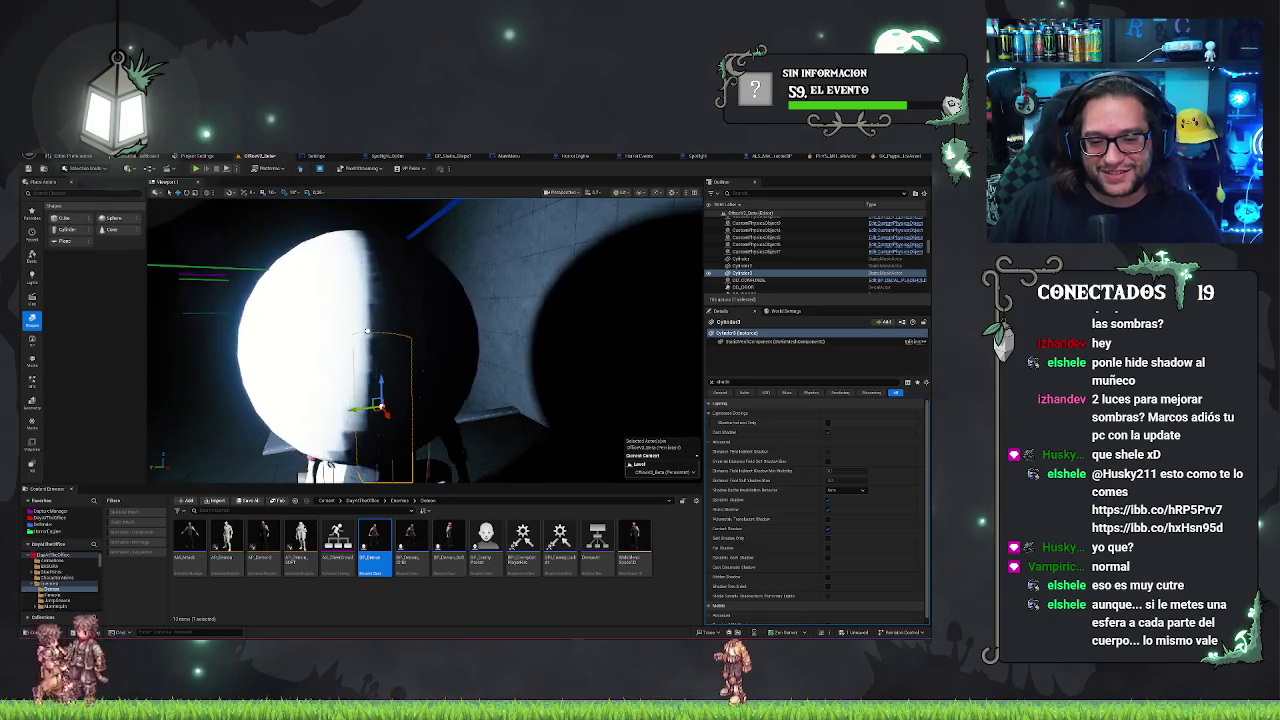
pyautogui.click(404, 353)
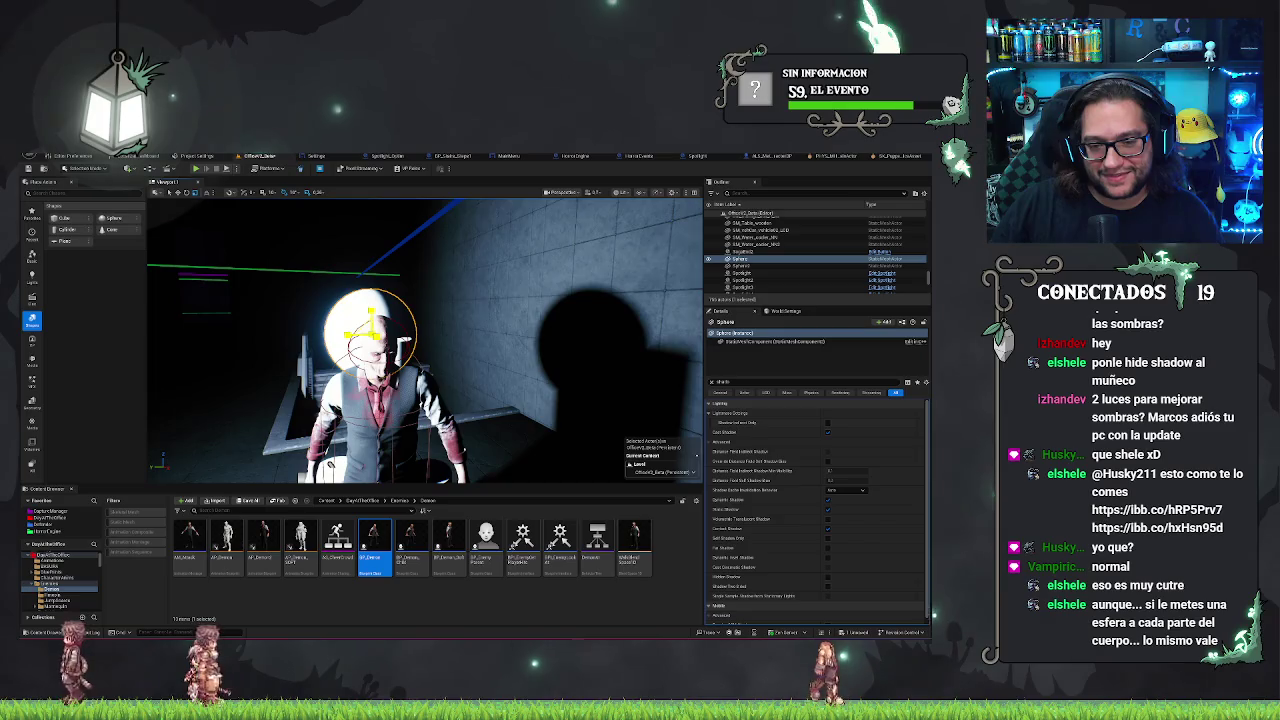
pyautogui.moveTo(425, 340)
pyautogui.mouseDown()
pyautogui.moveTo(370, 340)
pyautogui.moveTo(370, 372)
pyautogui.mouseUp()
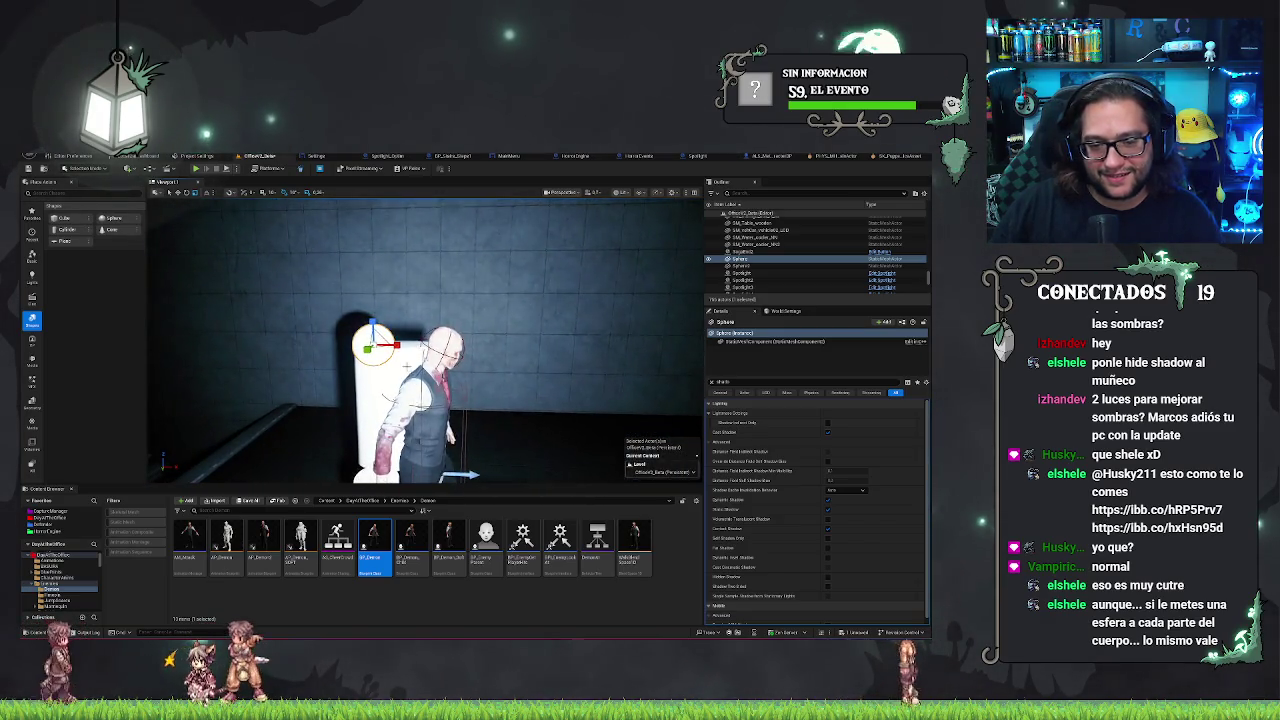
pyautogui.hotkey('ctrl', 'z')
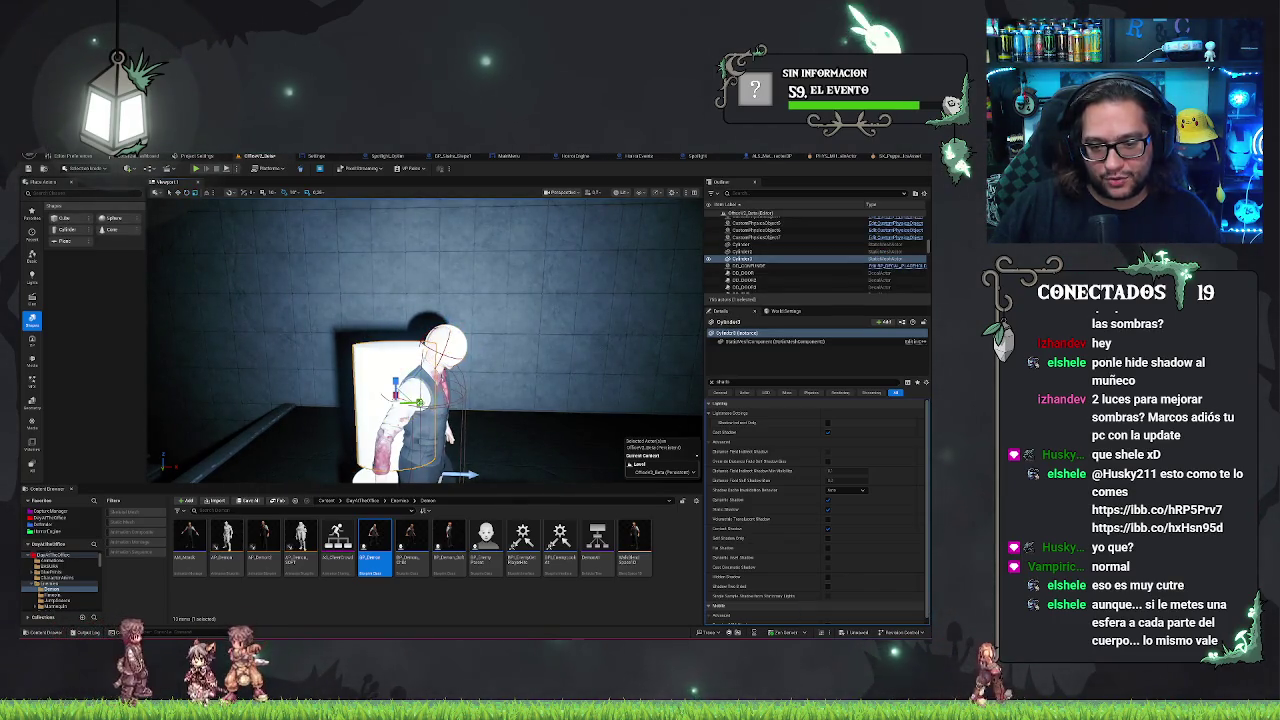
pyautogui.hotkey('ctrl', 'z')
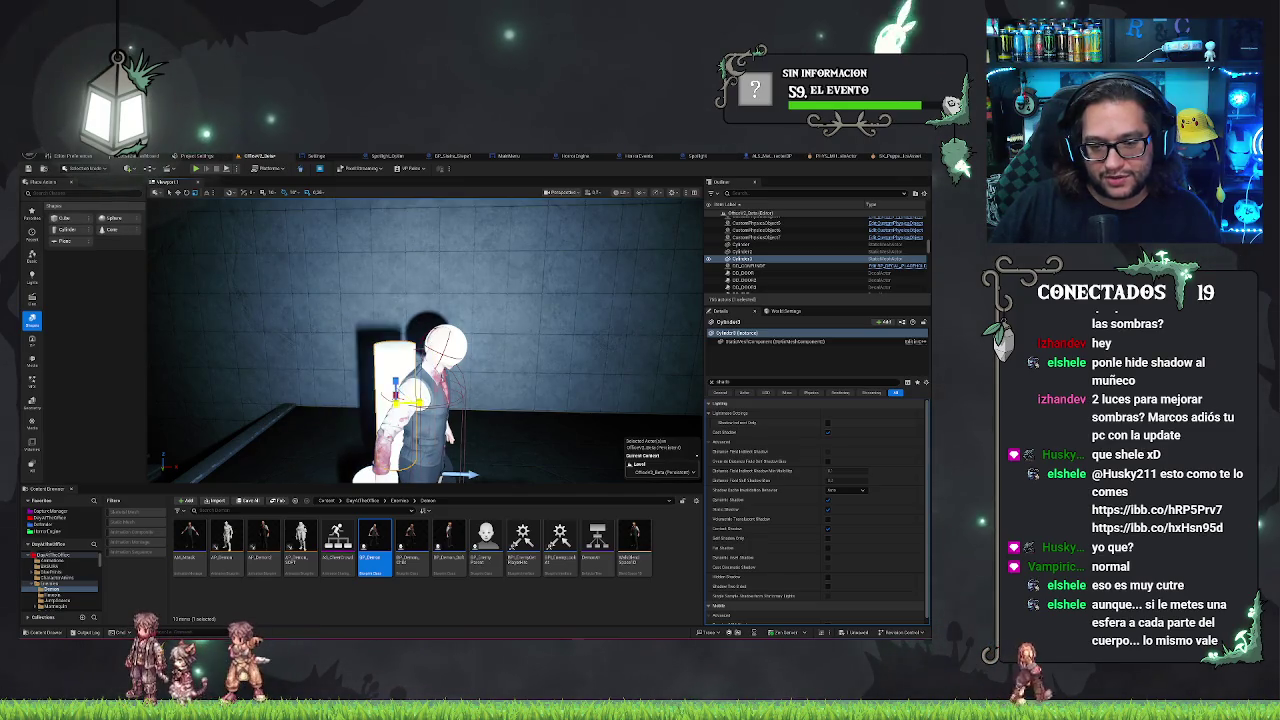
# Orbit around the character toward the shadowed wall and select the cylinder beside it
pyautogui.moveTo(420, 340); pyautogui.dragTo(360, 340)
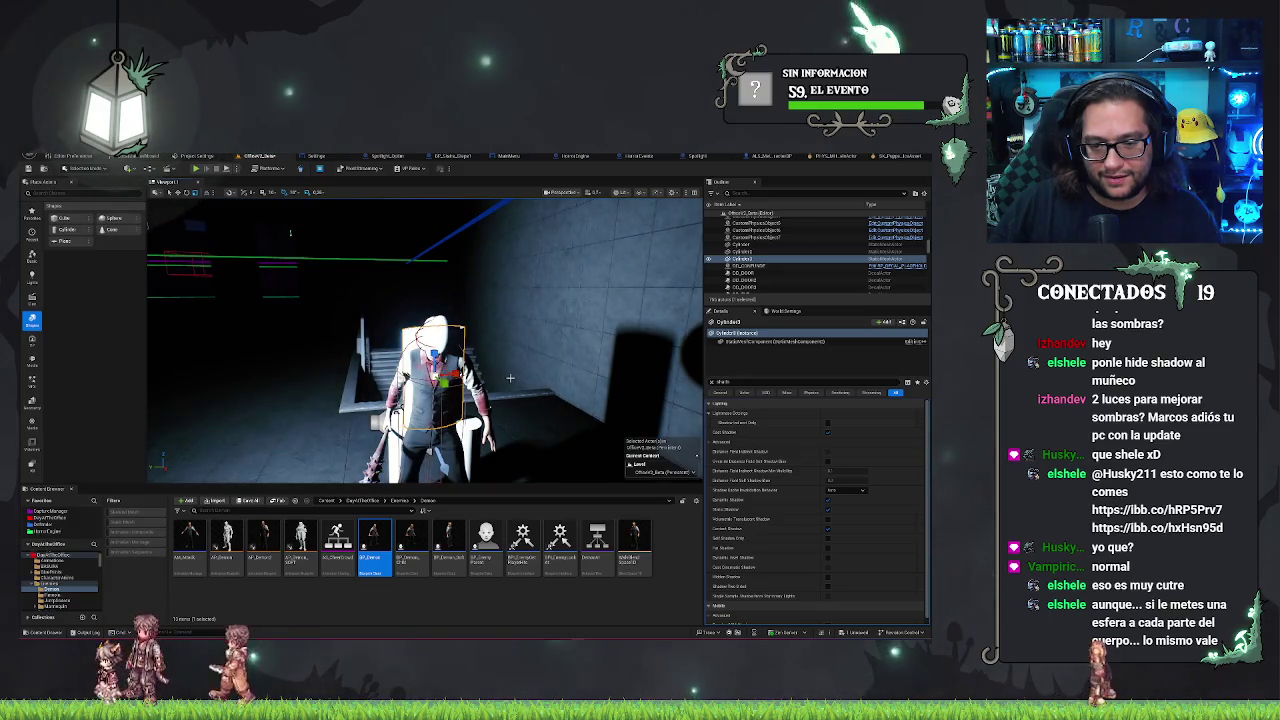
pyautogui.moveTo(510, 377); pyautogui.dragTo(460, 377)
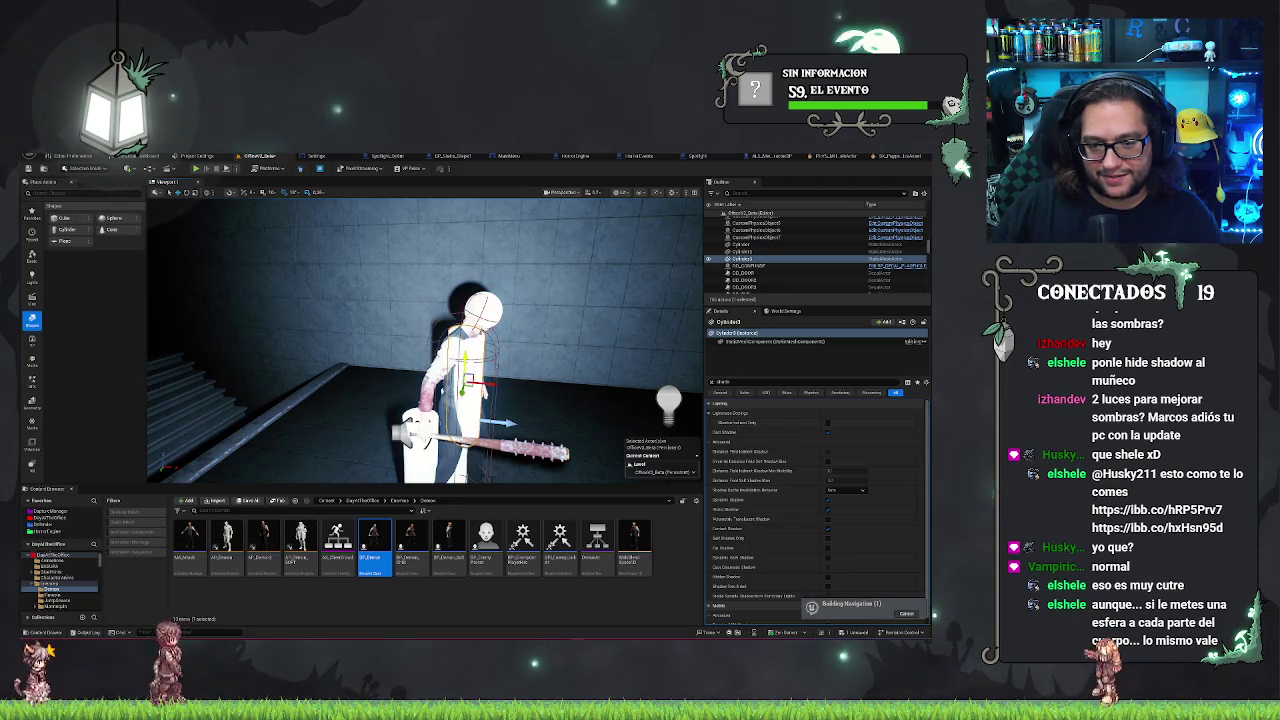
pyautogui.moveTo(425, 340)
pyautogui.mouseDown()
pyautogui.moveTo(345, 340)
pyautogui.moveTo(445, 340)
pyautogui.mouseUp()
pyautogui.moveTo(517, 377)
pyautogui.mouseDown()
pyautogui.moveTo(537, 377)
pyautogui.moveTo(517, 377)
pyautogui.mouseUp()
pyautogui.moveTo(551, 323)
pyautogui.mouseDown()
pyautogui.moveTo(505, 323)
pyautogui.moveTo(359, 379)
pyautogui.moveTo(438, 391)
pyautogui.mouseUp()
pyautogui.click(359, 379)
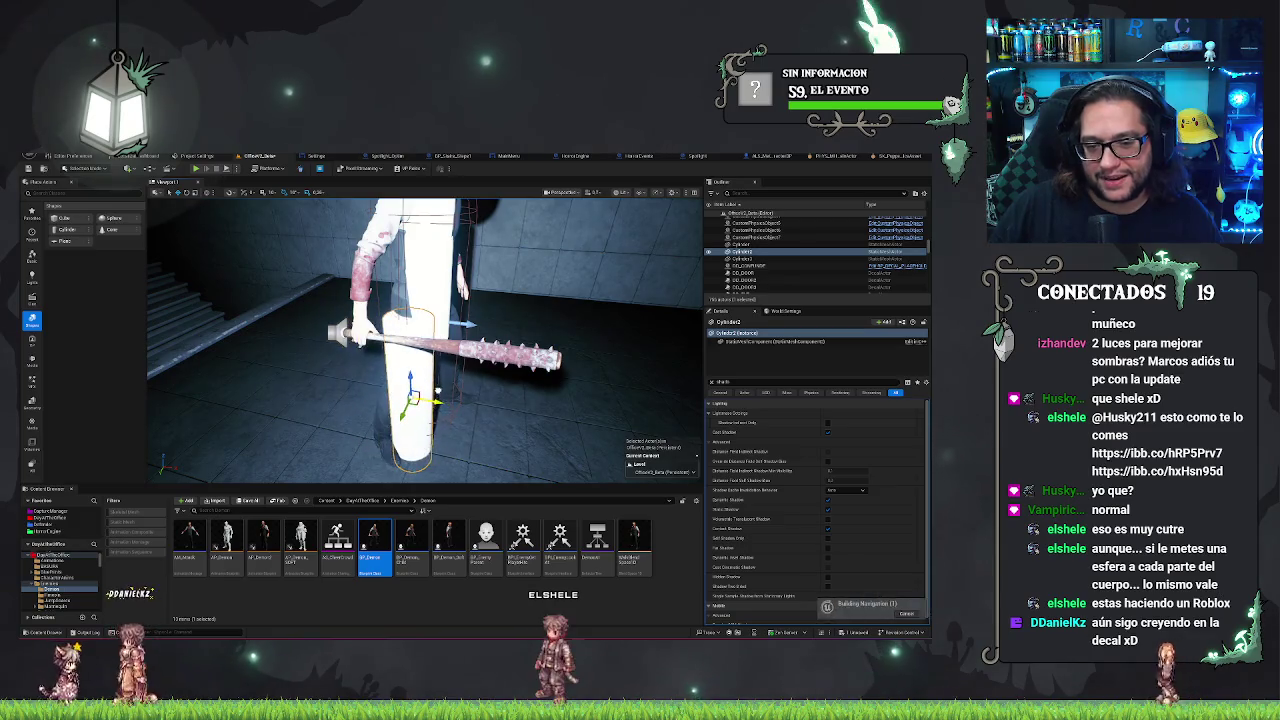
pyautogui.moveTo(425, 340)
pyautogui.mouseDown()
pyautogui.moveTo(500, 340)
pyautogui.moveTo(420, 340)
pyautogui.mouseUp()
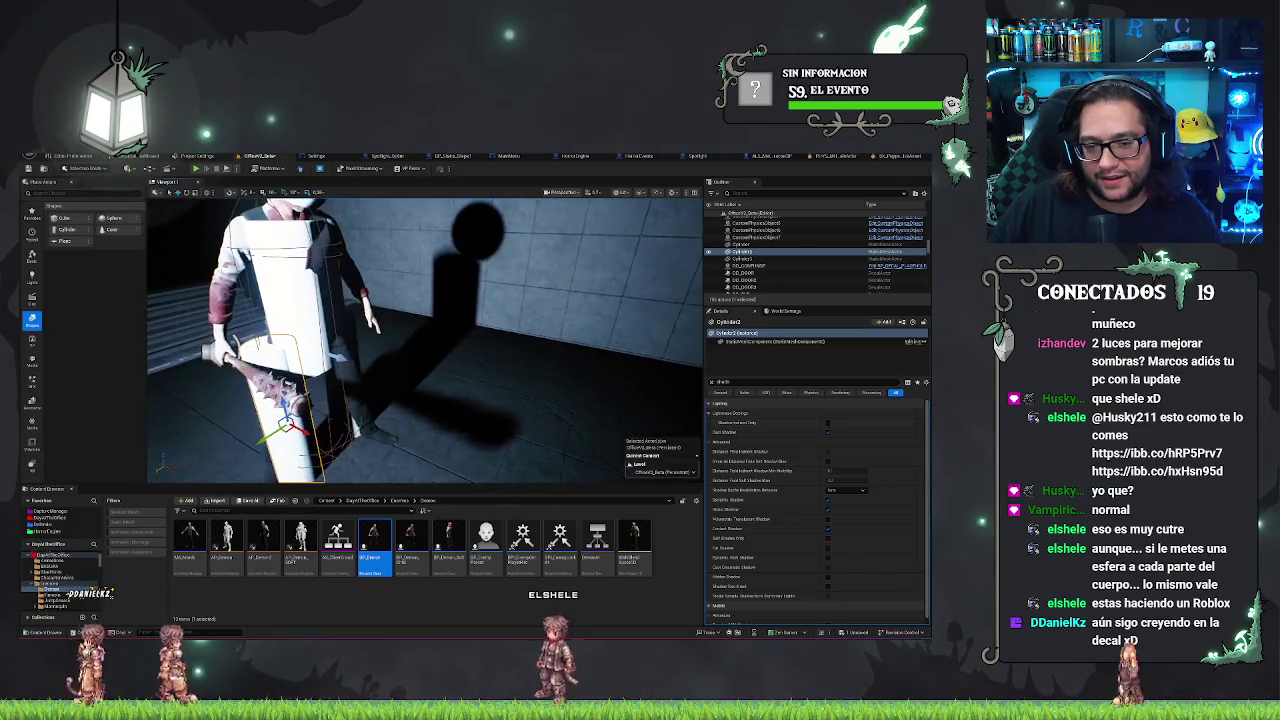
pyautogui.moveTo(430, 360); pyautogui.dragTo(418, 389)
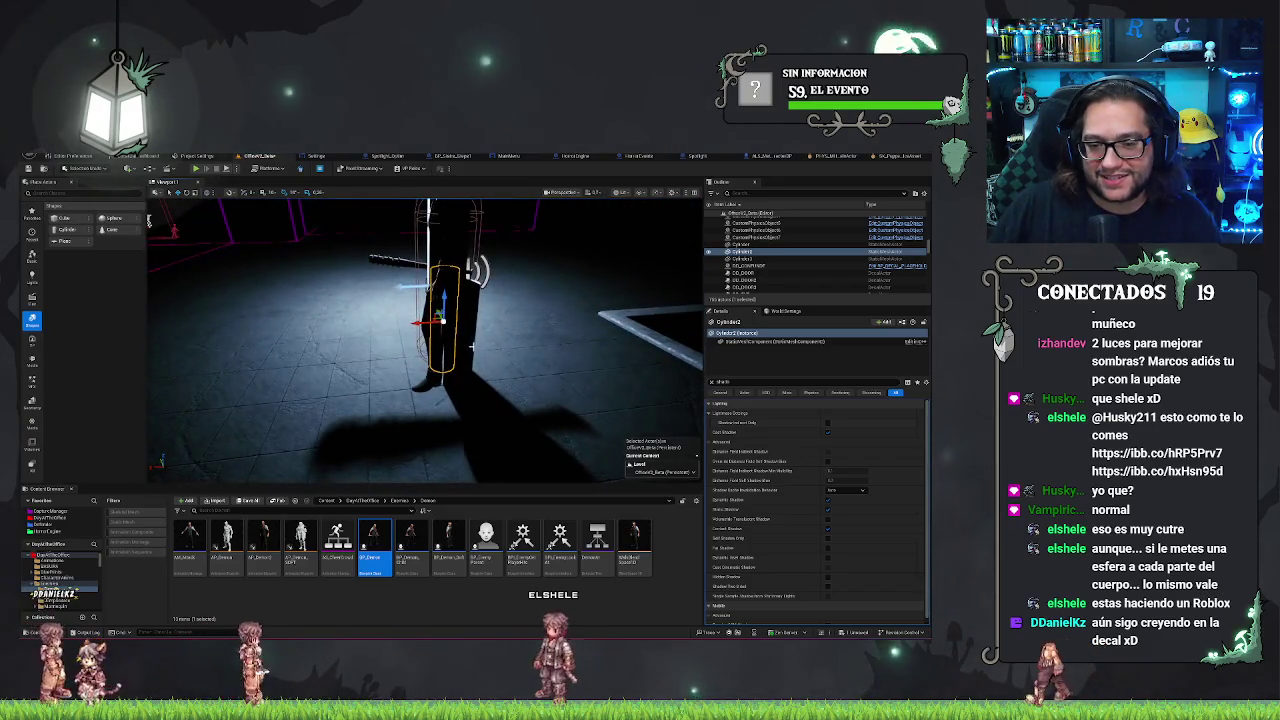
# Inspect Cylinder up close, then select the test sphere on the character's head
pyautogui.click(471, 345)
pyautogui.moveTo(430, 340); pyautogui.dragTo(365, 372)
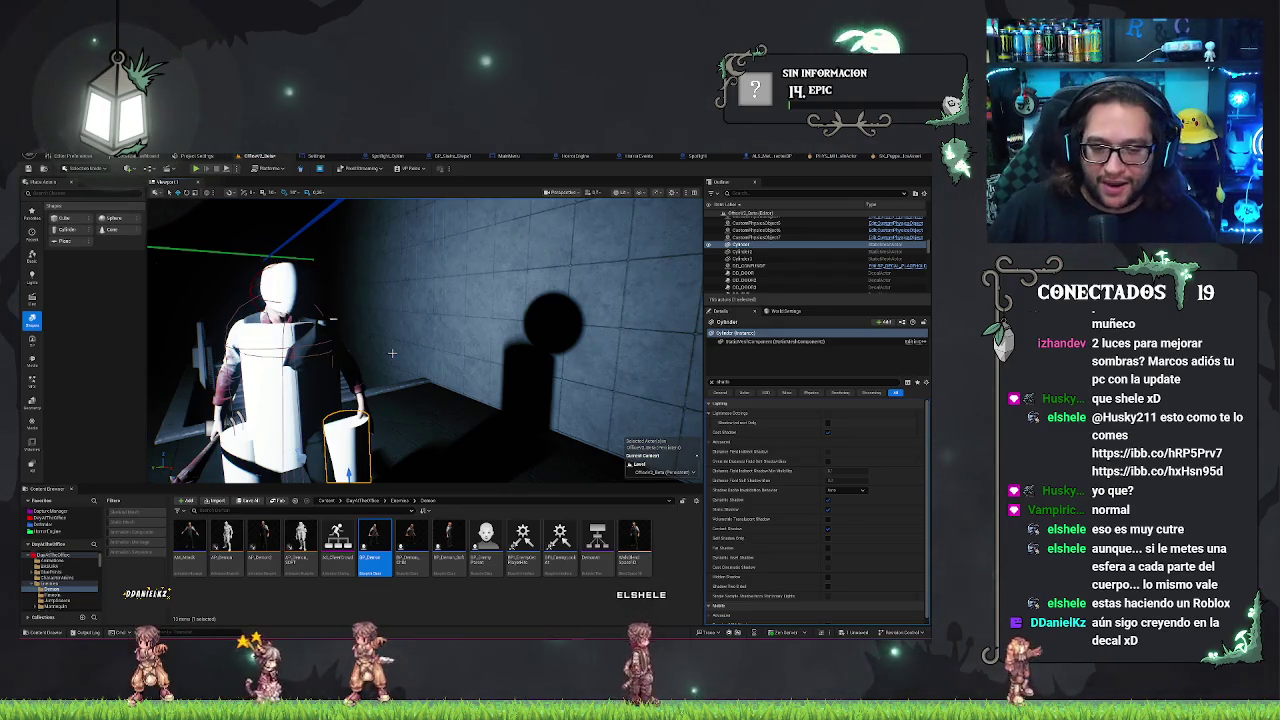
pyautogui.moveTo(359, 357)
pyautogui.mouseDown()
pyautogui.moveTo(430, 345)
pyautogui.moveTo(360, 365)
pyautogui.mouseUp()
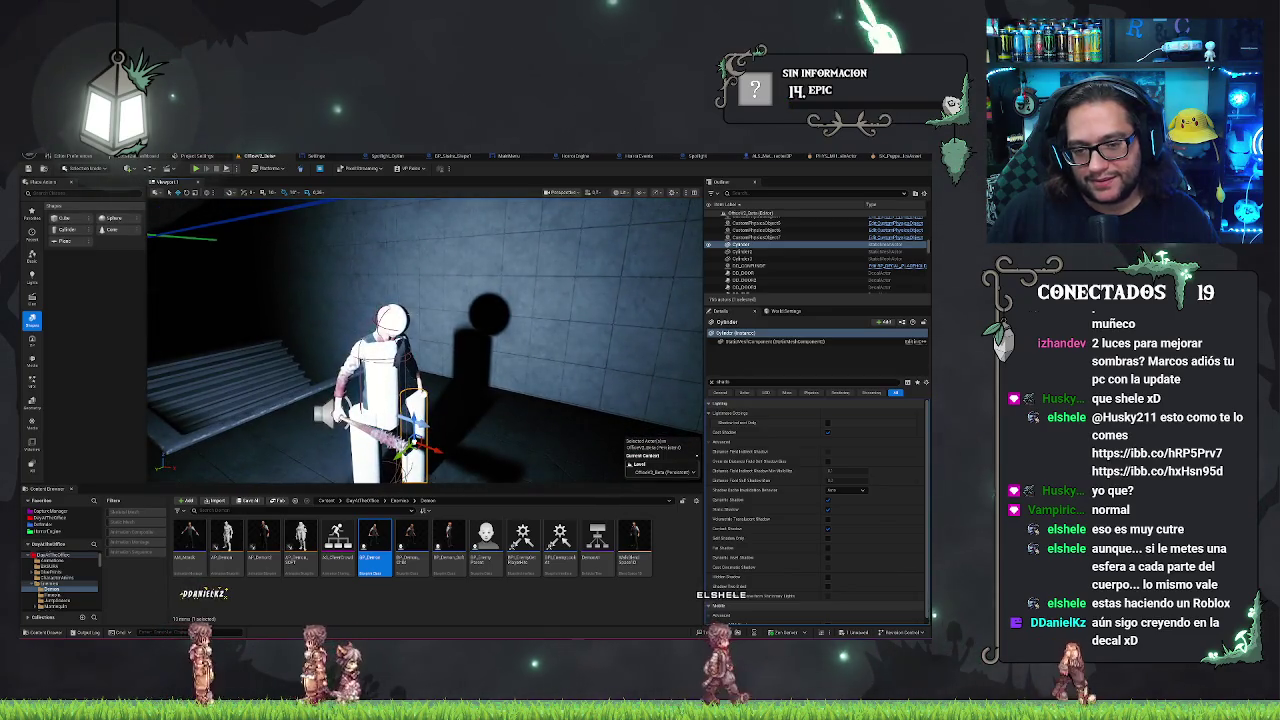
pyautogui.click(393, 318)
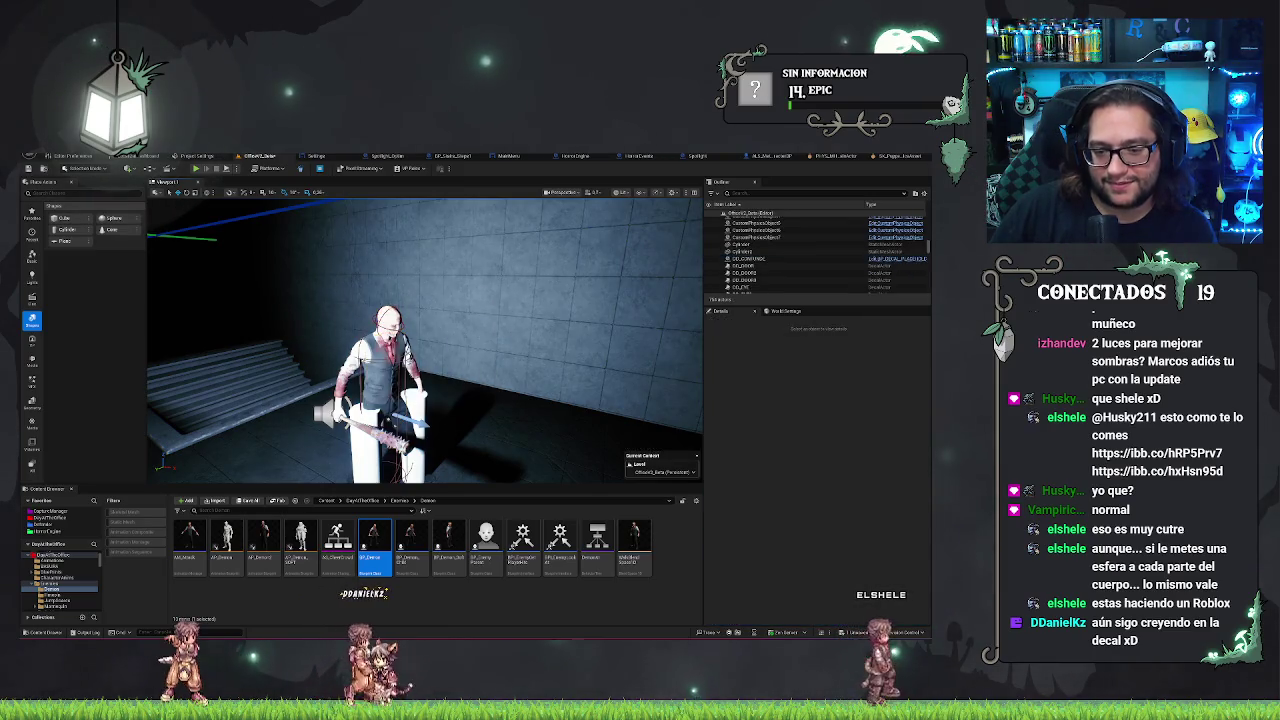
# Delete the test cylinder from the character's body
pyautogui.click(425, 440)
pyautogui.press('Delete')
pyautogui.hotkey('ctrl', 'z')
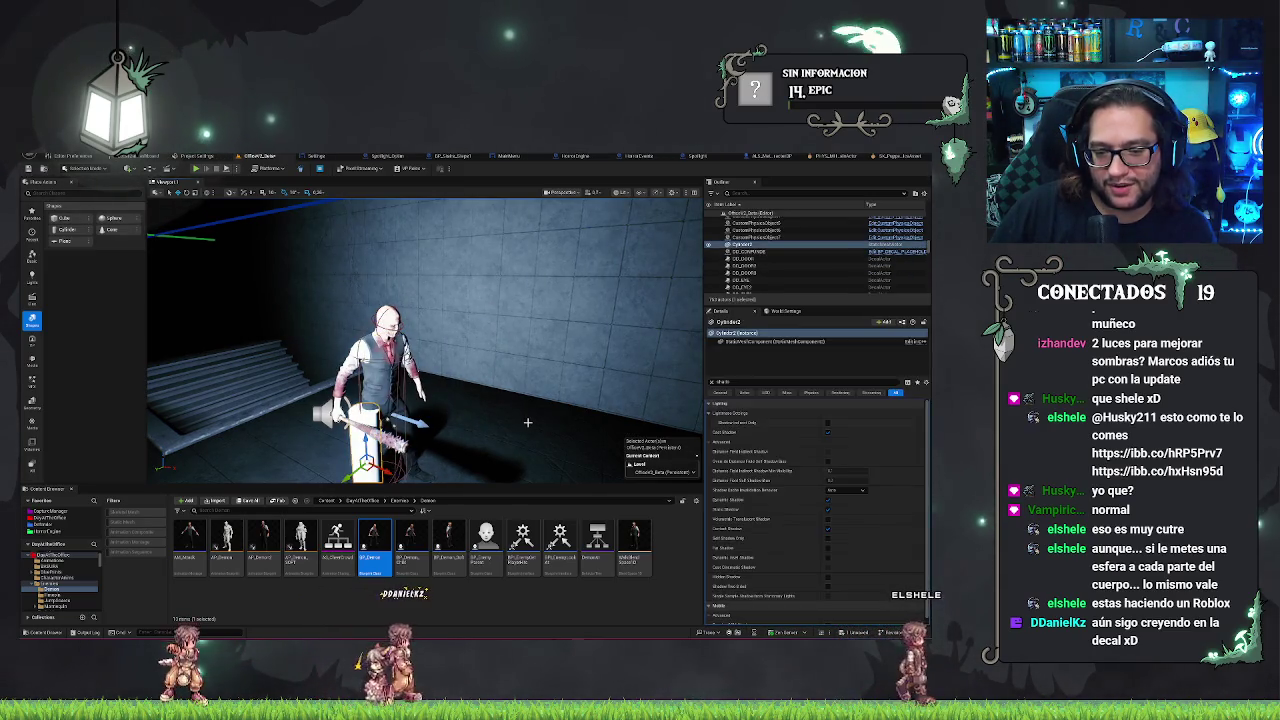
pyautogui.press('Delete')
# Select the bat-wielding BP_Demon enemy and frame it with the bench
pyautogui.moveTo(516, 422)
pyautogui.mouseDown()
pyautogui.moveTo(450, 418)
pyautogui.moveTo(465, 422)
pyautogui.moveTo(500, 388)
pyautogui.moveTo(552, 384)
pyautogui.mouseUp()
pyautogui.click(440, 390)
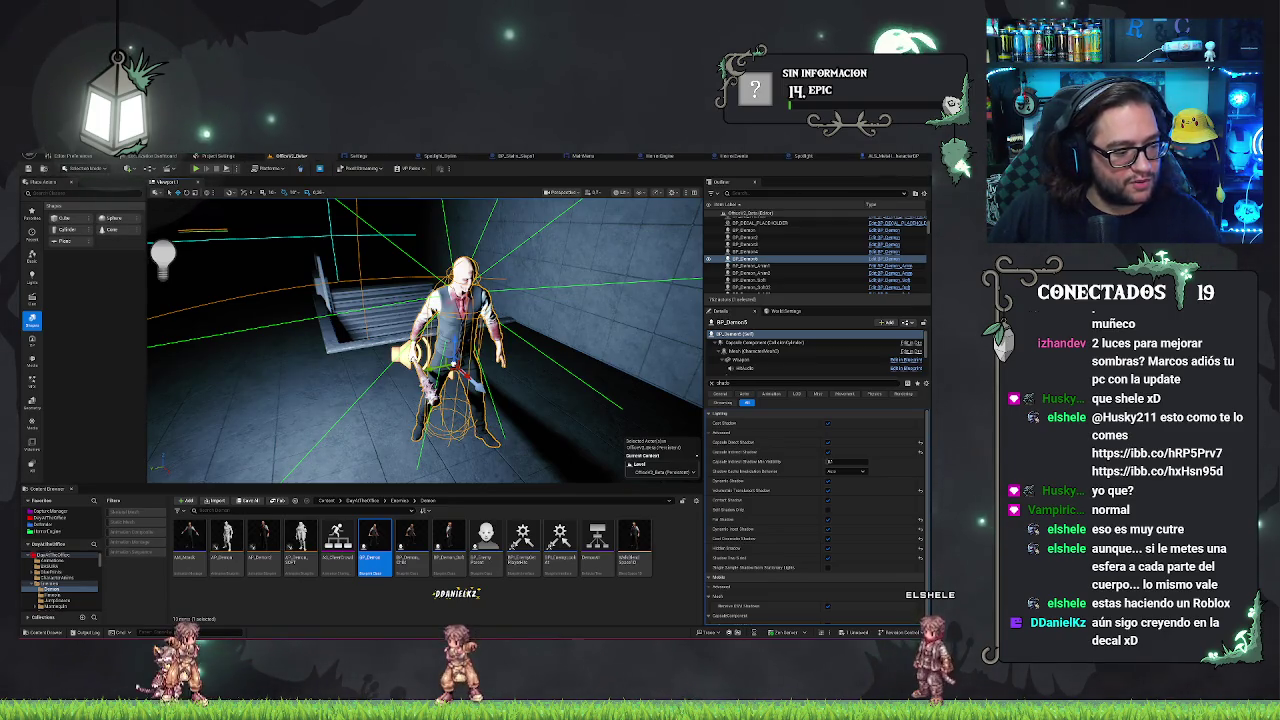
pyautogui.moveTo(390, 412); pyautogui.dragTo(334, 414)
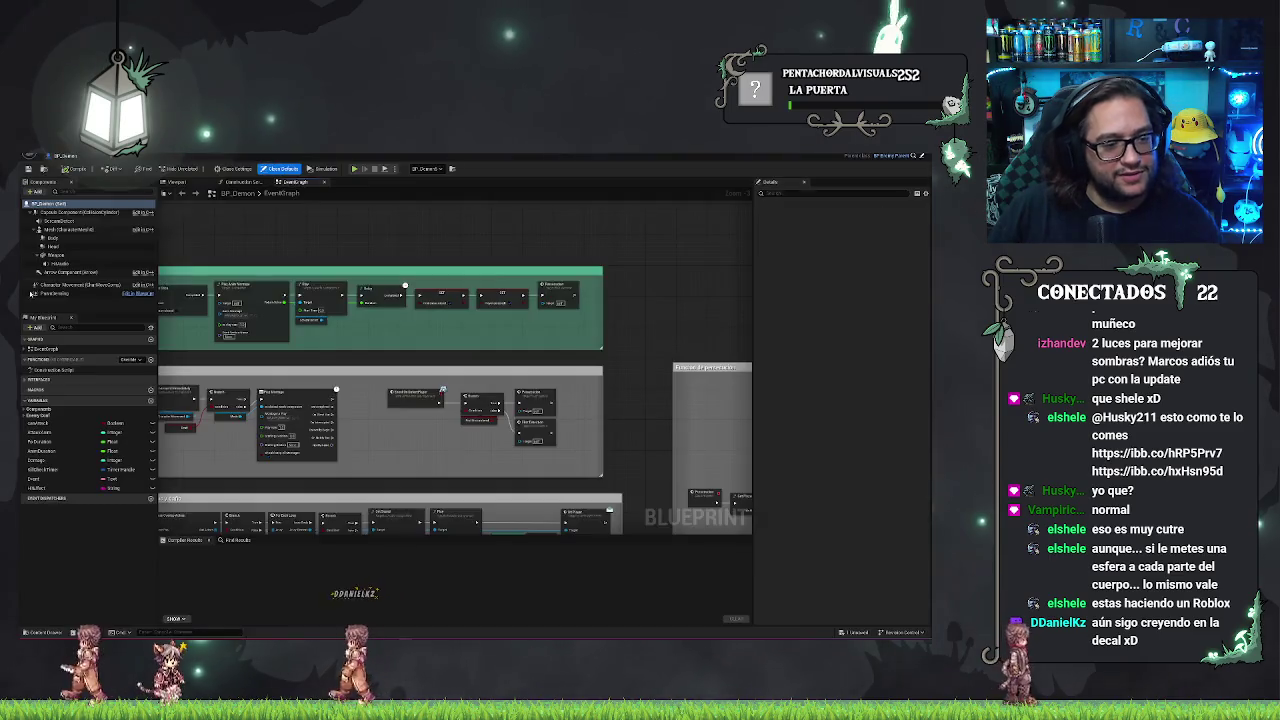
# Leave the BP_Demon Blueprint and go back to the level editor
pyautogui.scroll(2, 560, 231)
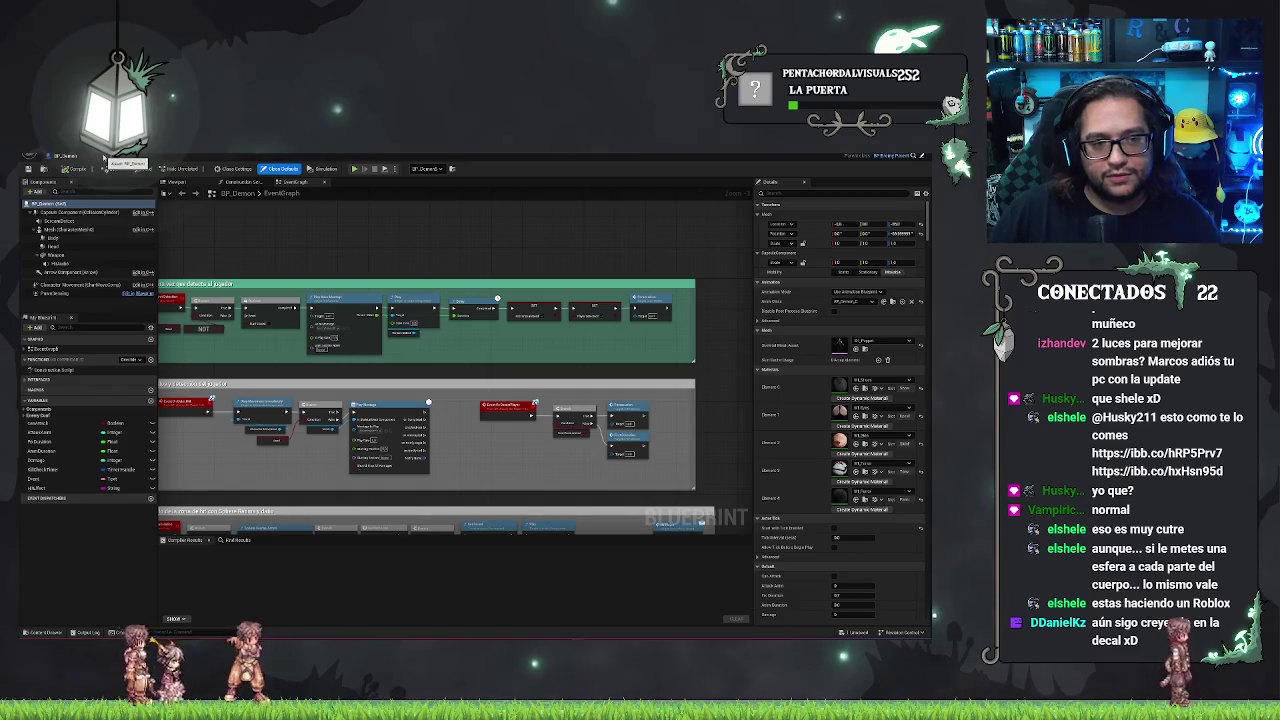
pyautogui.click(103, 158)
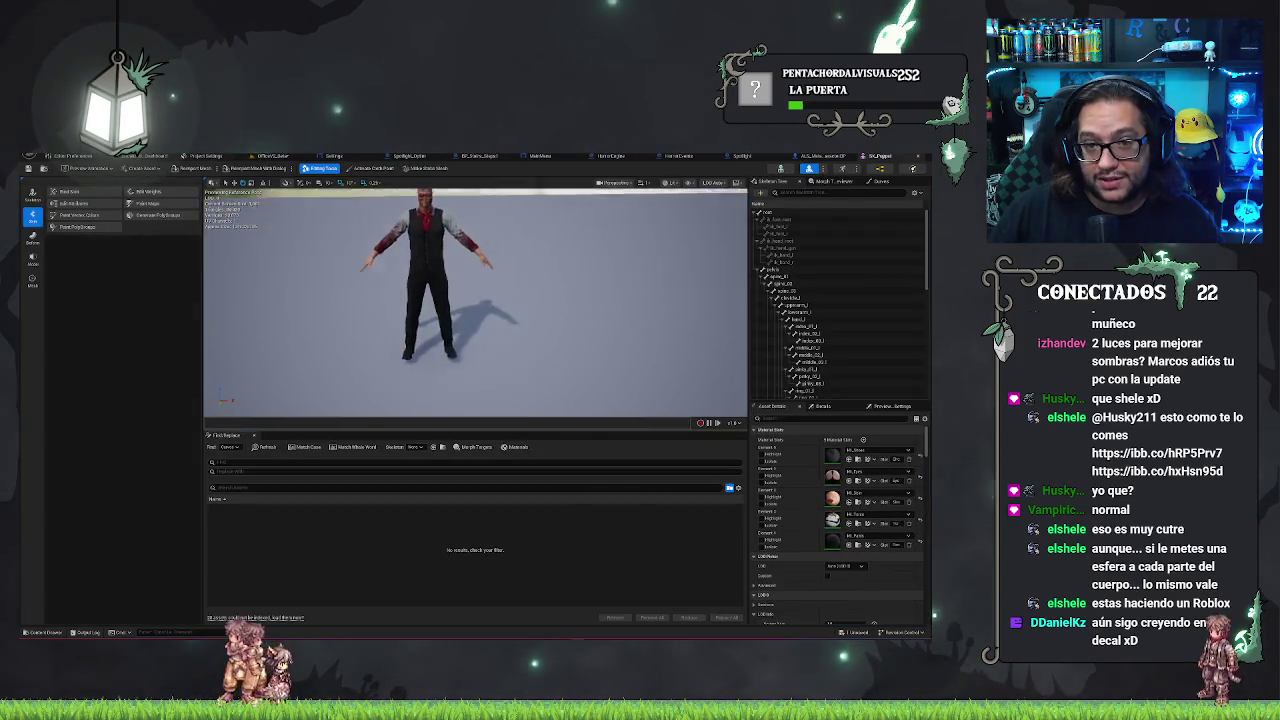
# Convert the enemy's skeletal mesh to a static mesh, save it to a chosen folder, then return to the level
pyautogui.click(422, 170)
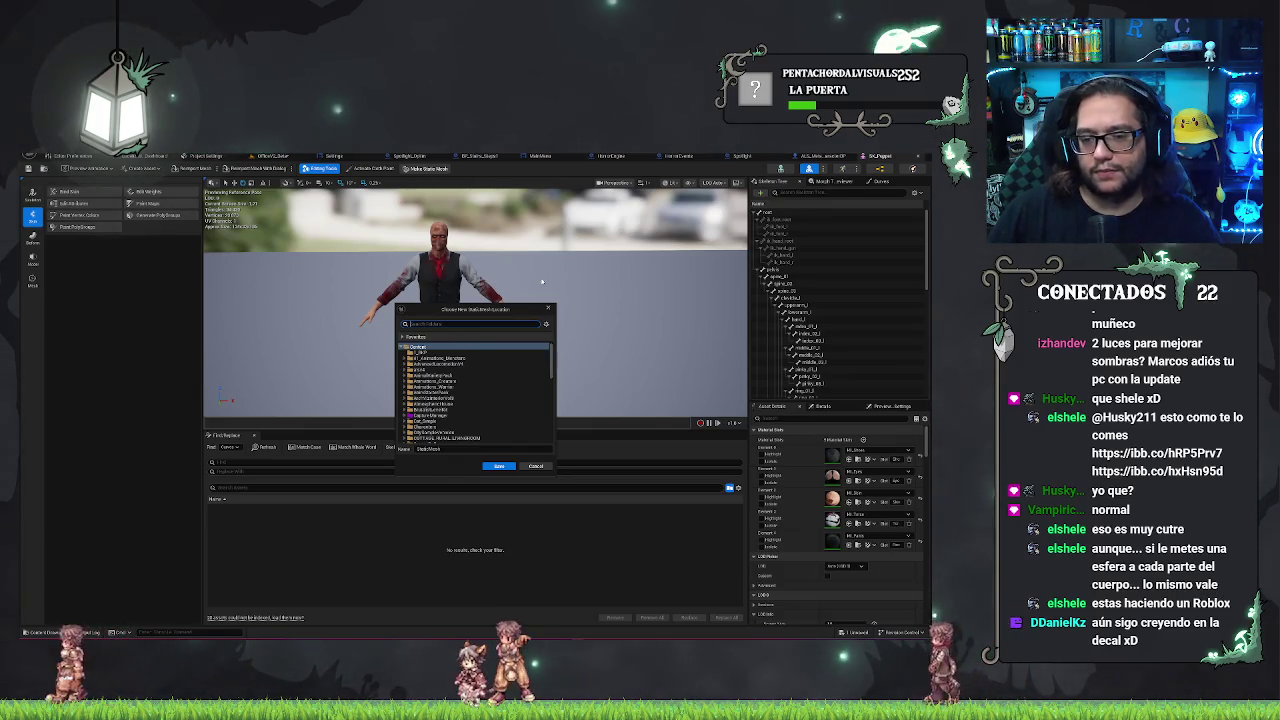
pyautogui.click(504, 325)
pyautogui.write('w')
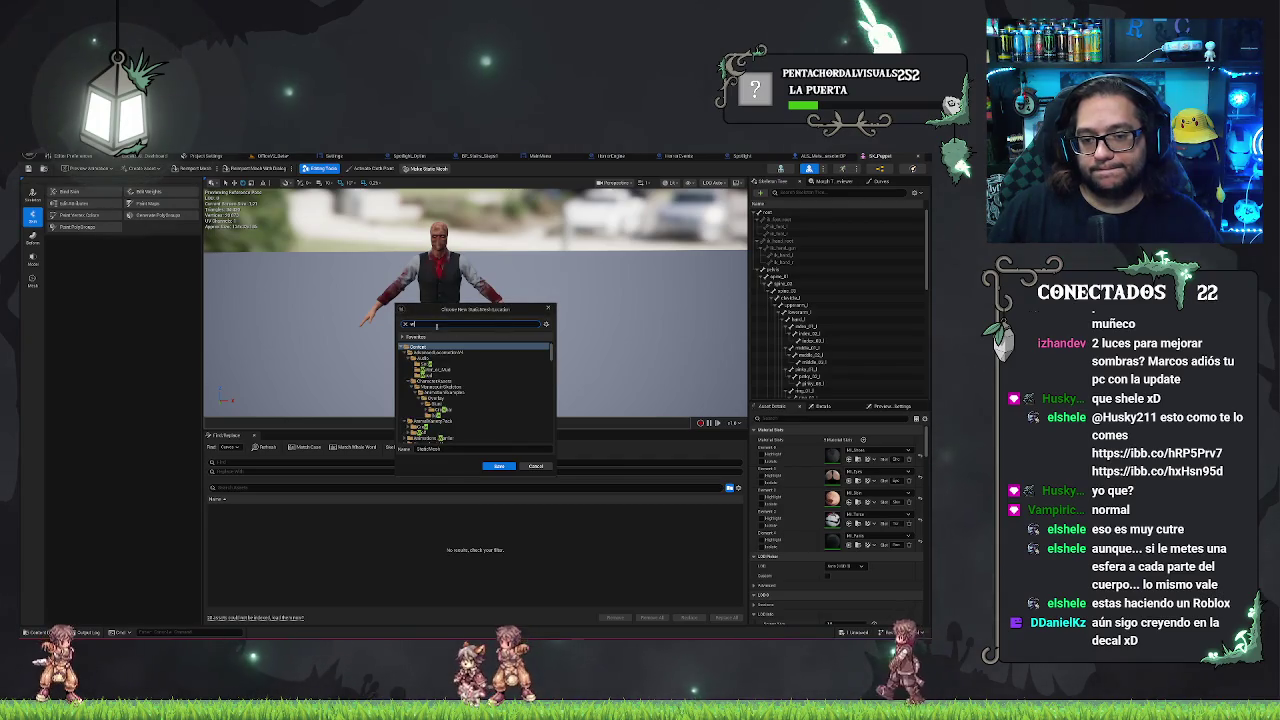
pyautogui.press('BackSpace')
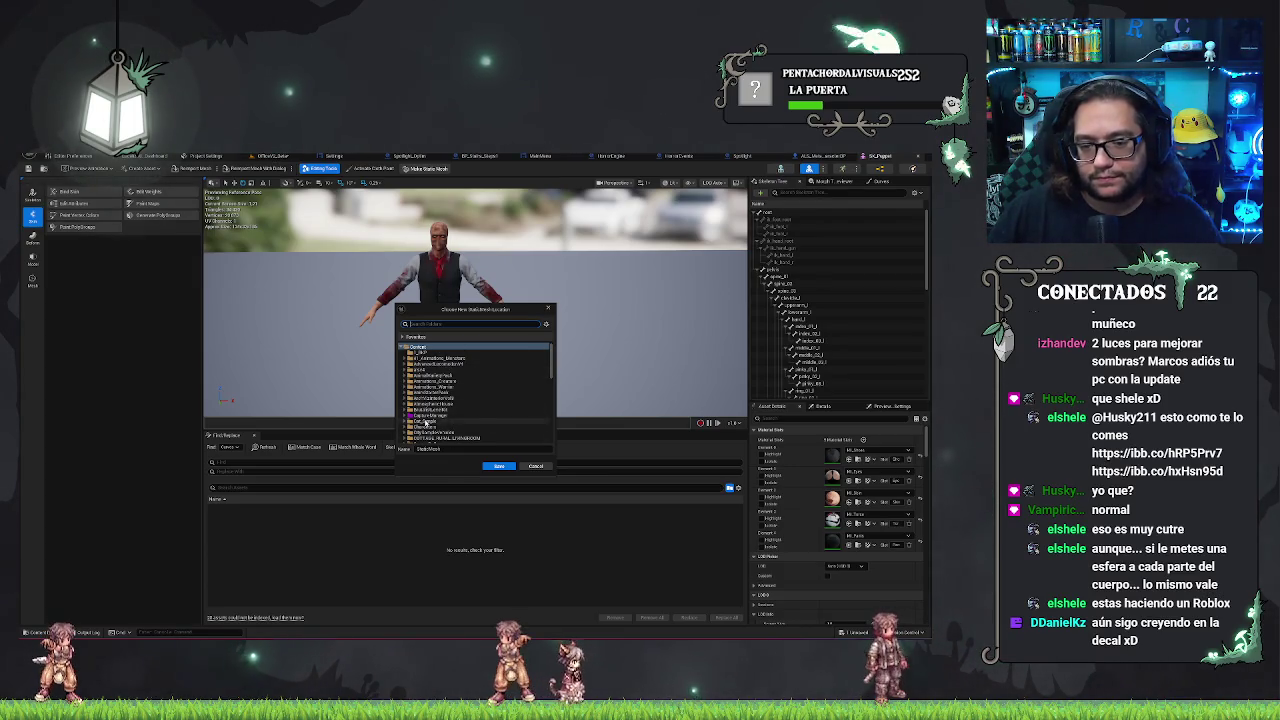
pyautogui.scroll(-3, 436, 375)
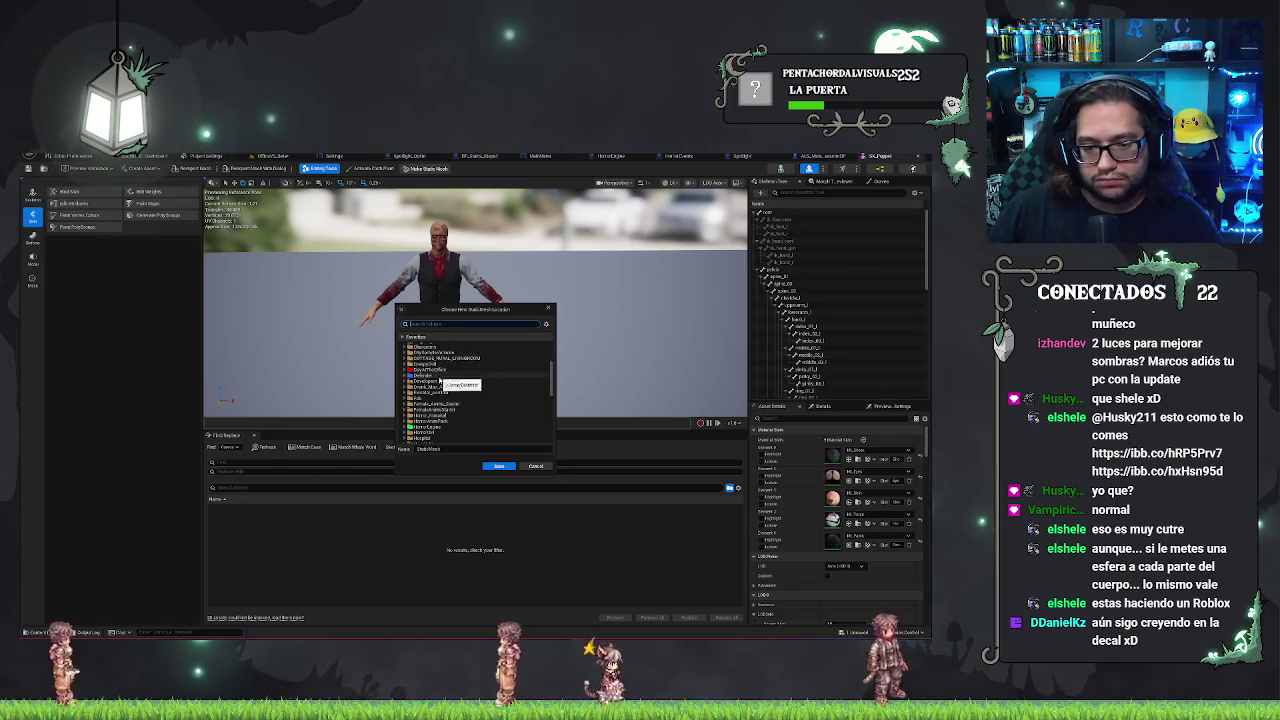
pyautogui.click(429, 370)
pyautogui.doubleClick(441, 370)
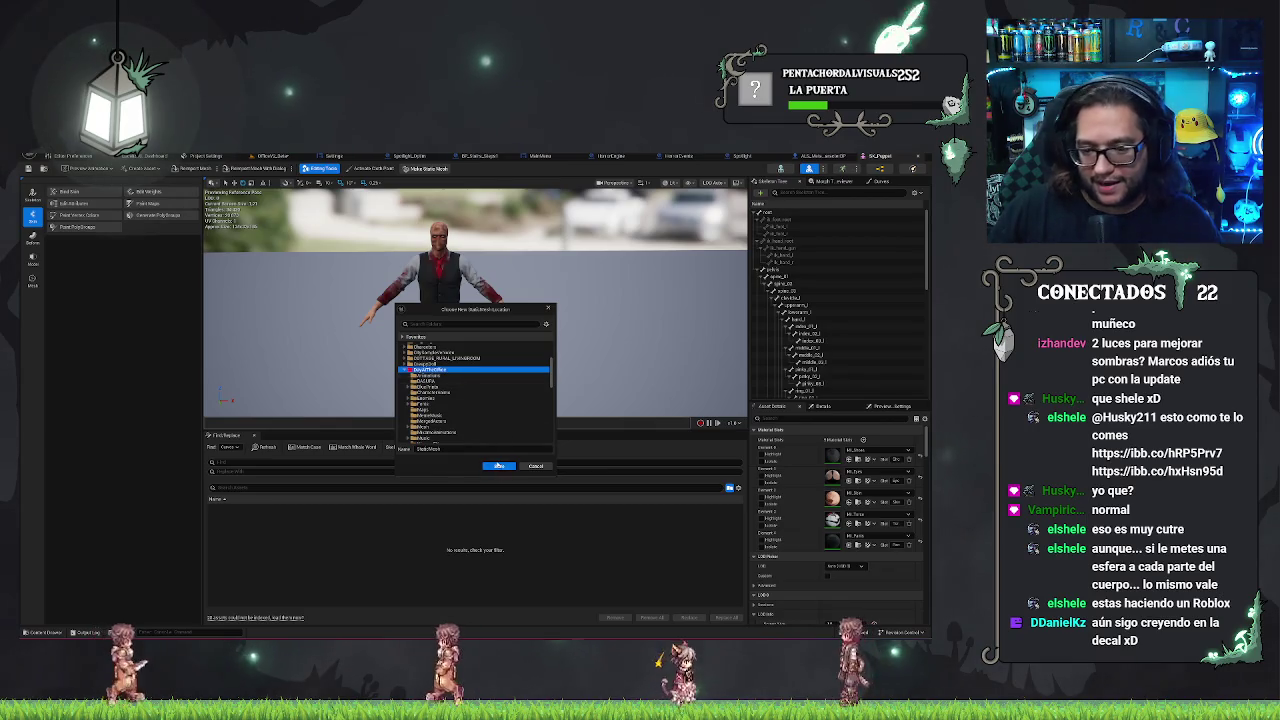
pyautogui.click(499, 466)
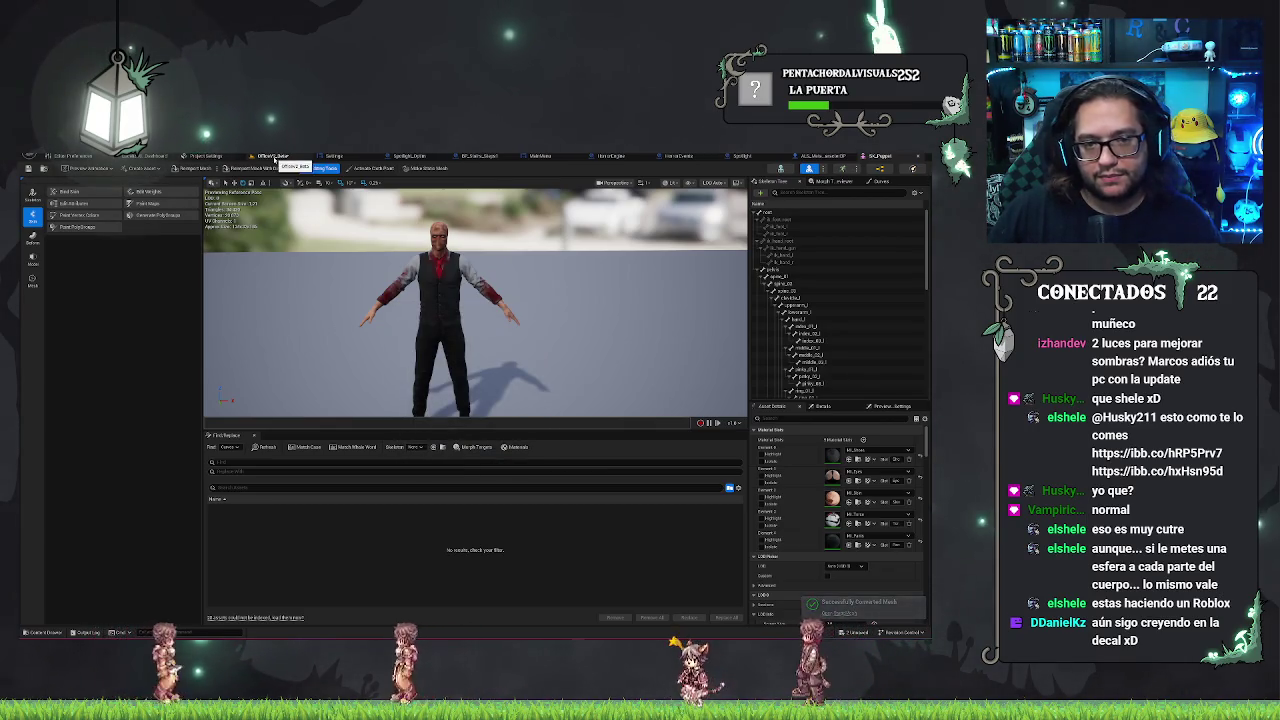
pyautogui.click(273, 155)
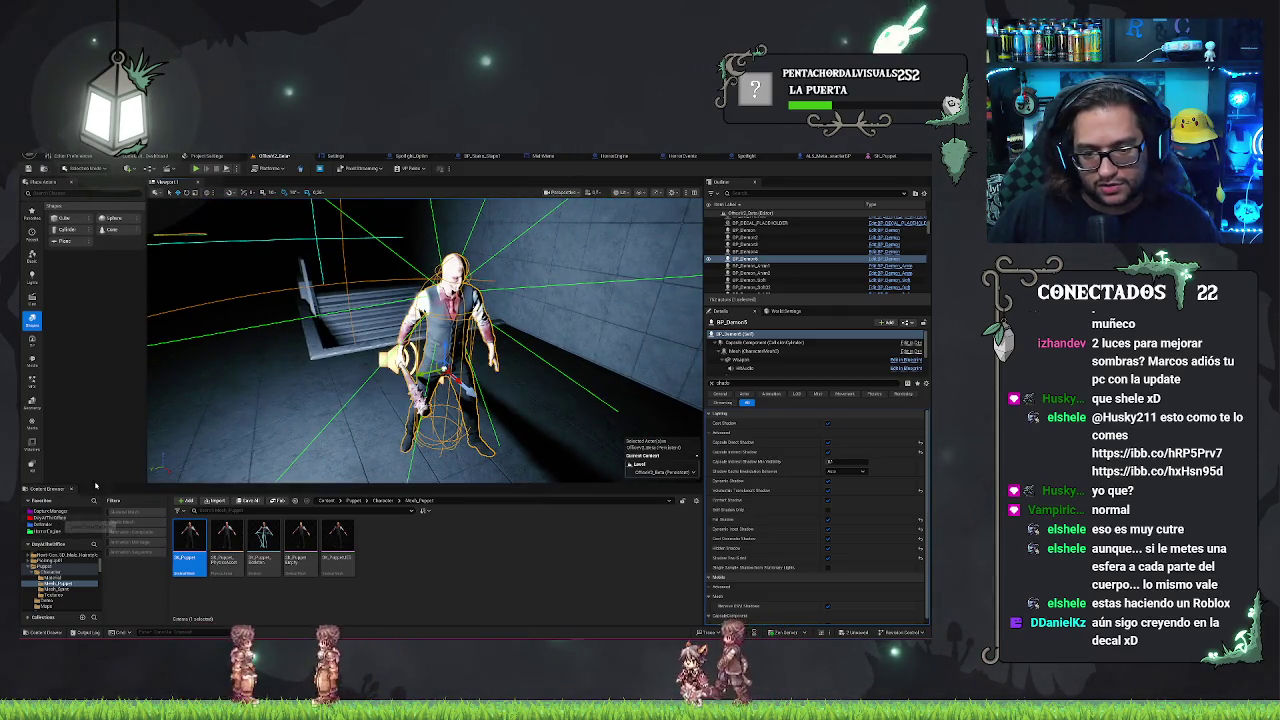
# Show the DaysAtTheOffice folder contents and save the level
pyautogui.click(50, 517)
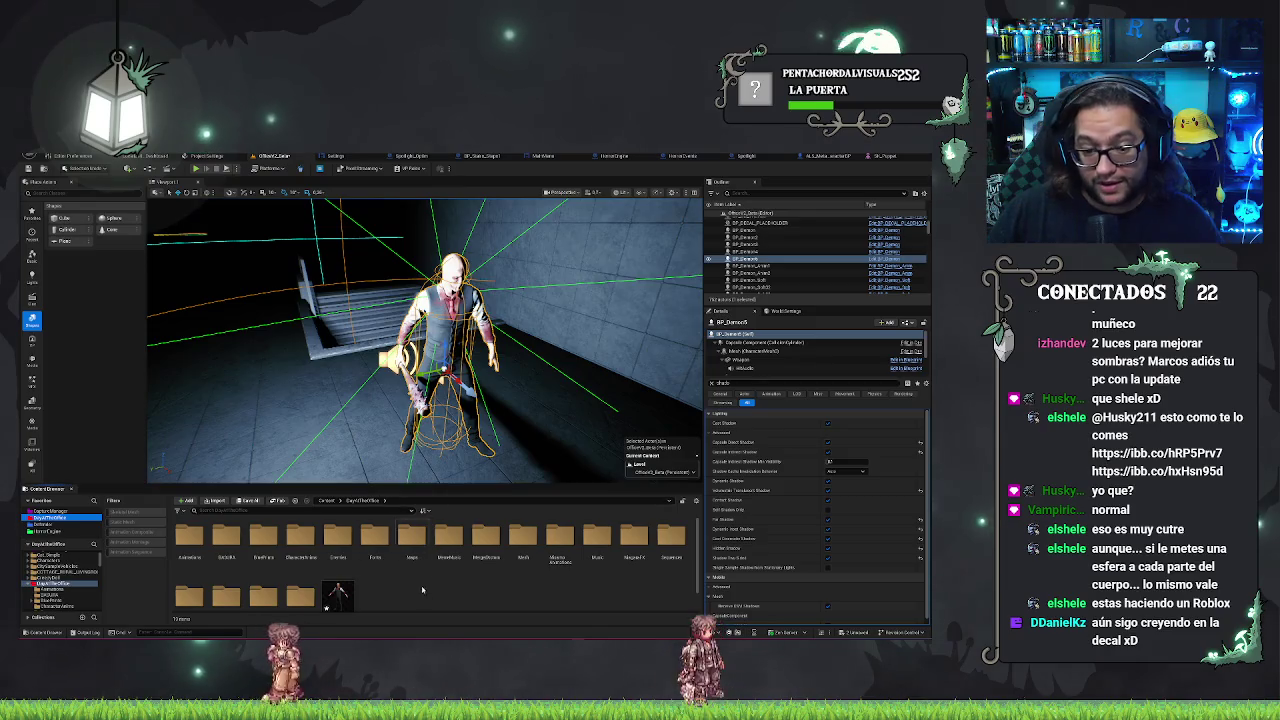
pyautogui.scroll(-1, 422, 590)
pyautogui.hotkey('ctrl', 's')
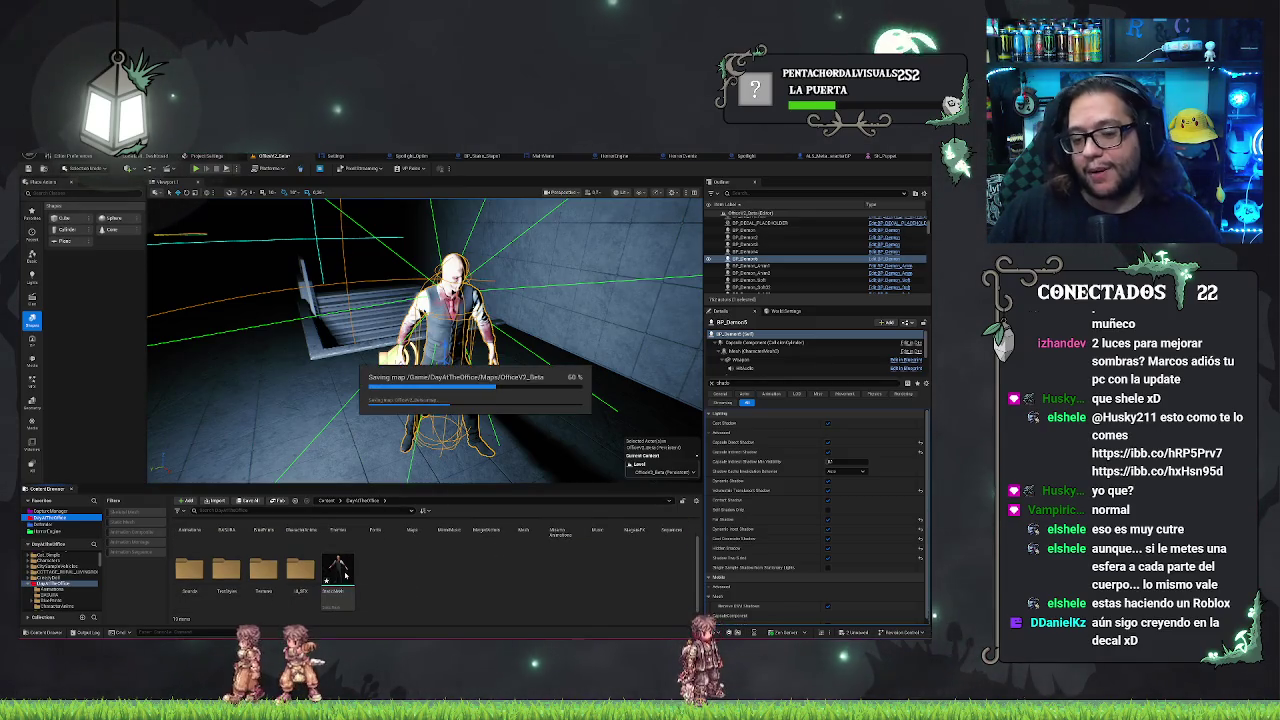
# Place the new StaticMesh enemy copy beside the original and switch to rotate mode
pyautogui.moveTo(338, 572)
pyautogui.mouseDown()
pyautogui.moveTo(505, 450)
pyautogui.moveTo(560, 452)
pyautogui.mouseUp()
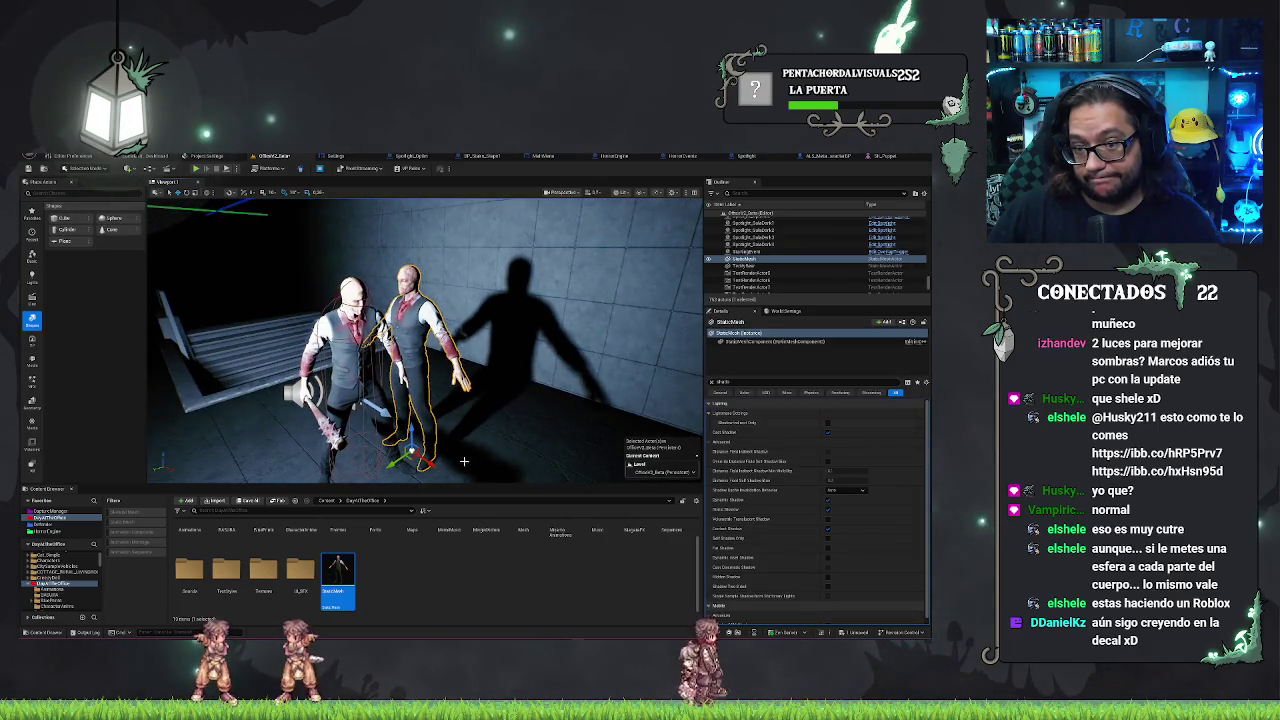
pyautogui.moveTo(422, 351)
pyautogui.mouseDown()
pyautogui.moveTo(435, 462)
pyautogui.moveTo(416, 478)
pyautogui.moveTo(454, 431)
pyautogui.moveTo(426, 360)
pyautogui.mouseUp()
pyautogui.press('e')
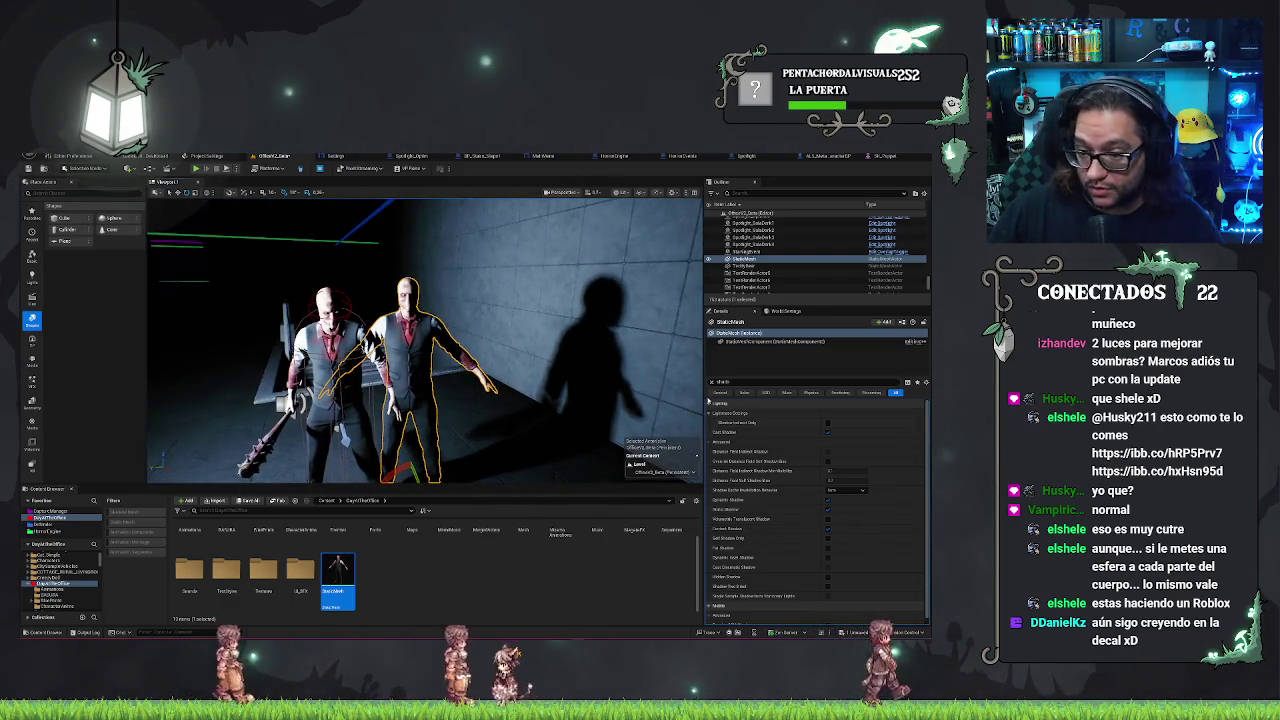
pyautogui.scroll(10, 791, 473)
pyautogui.moveTo(420, 340); pyautogui.dragTo(264, 288)
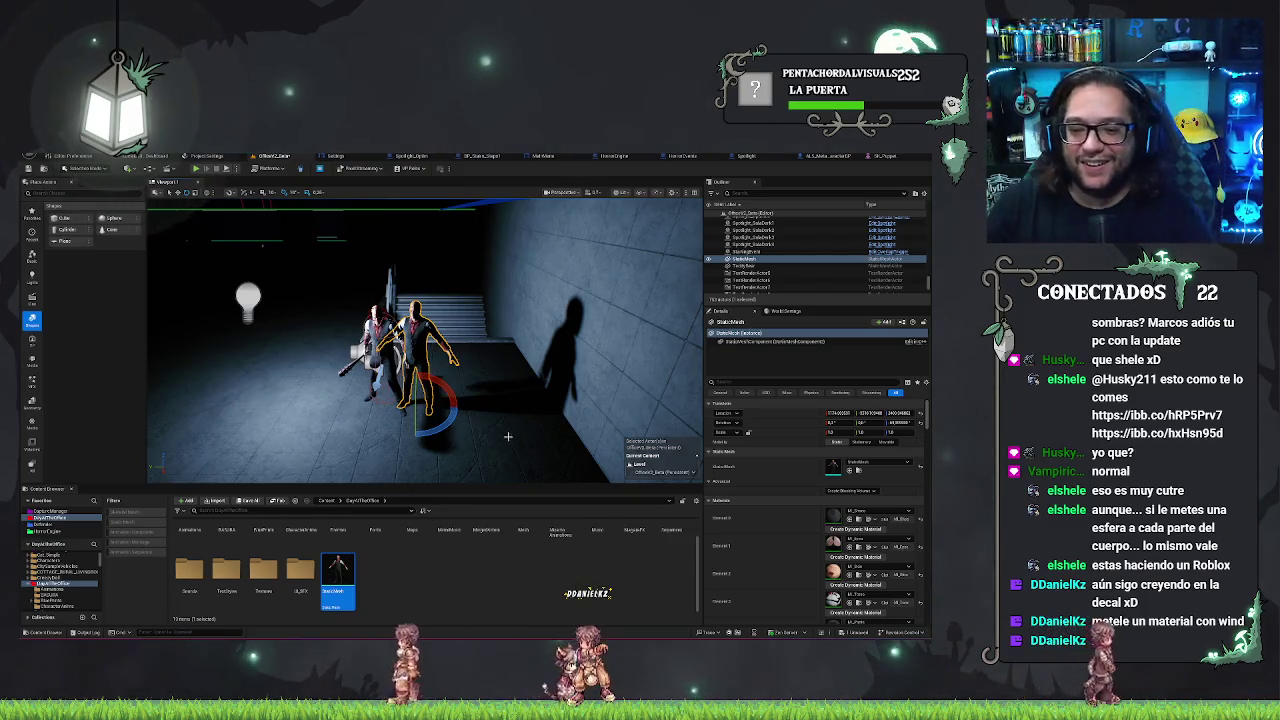
pyautogui.moveTo(379, 475)
pyautogui.mouseDown()
pyautogui.moveTo(392, 444)
pyautogui.moveTo(485, 385)
pyautogui.mouseUp()
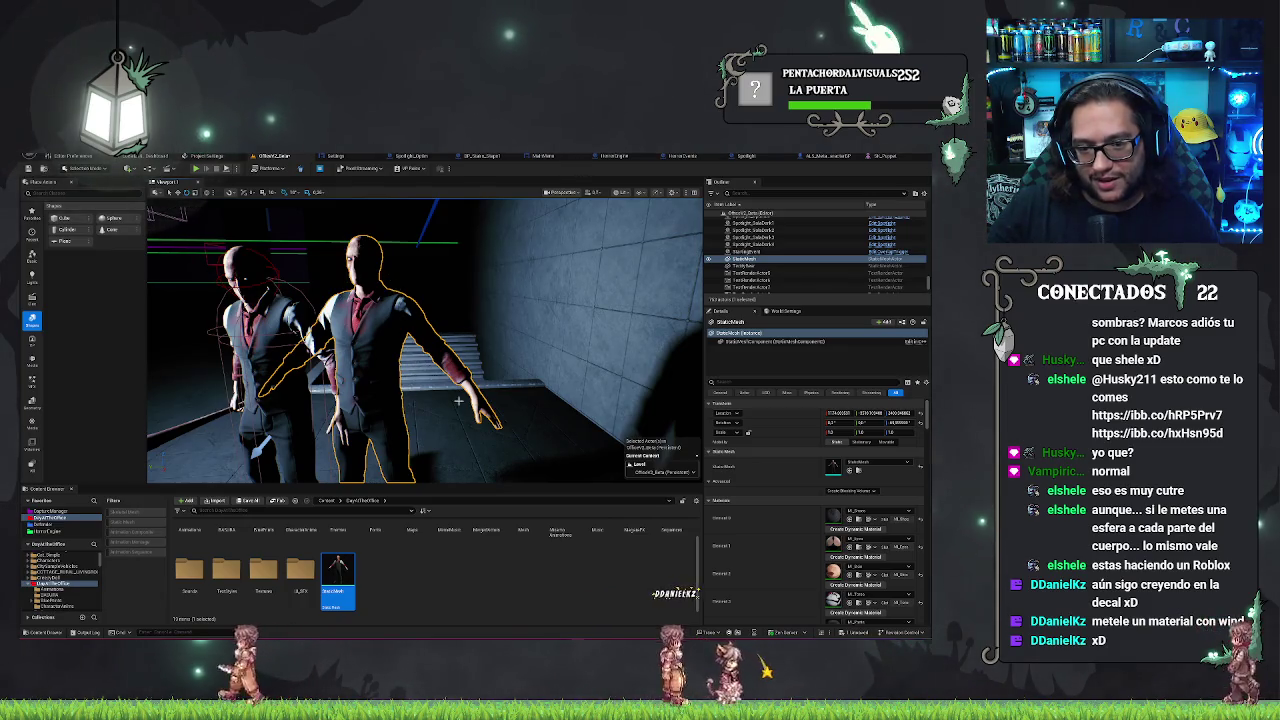
pyautogui.moveTo(278, 407); pyautogui.dragTo(432, 416)
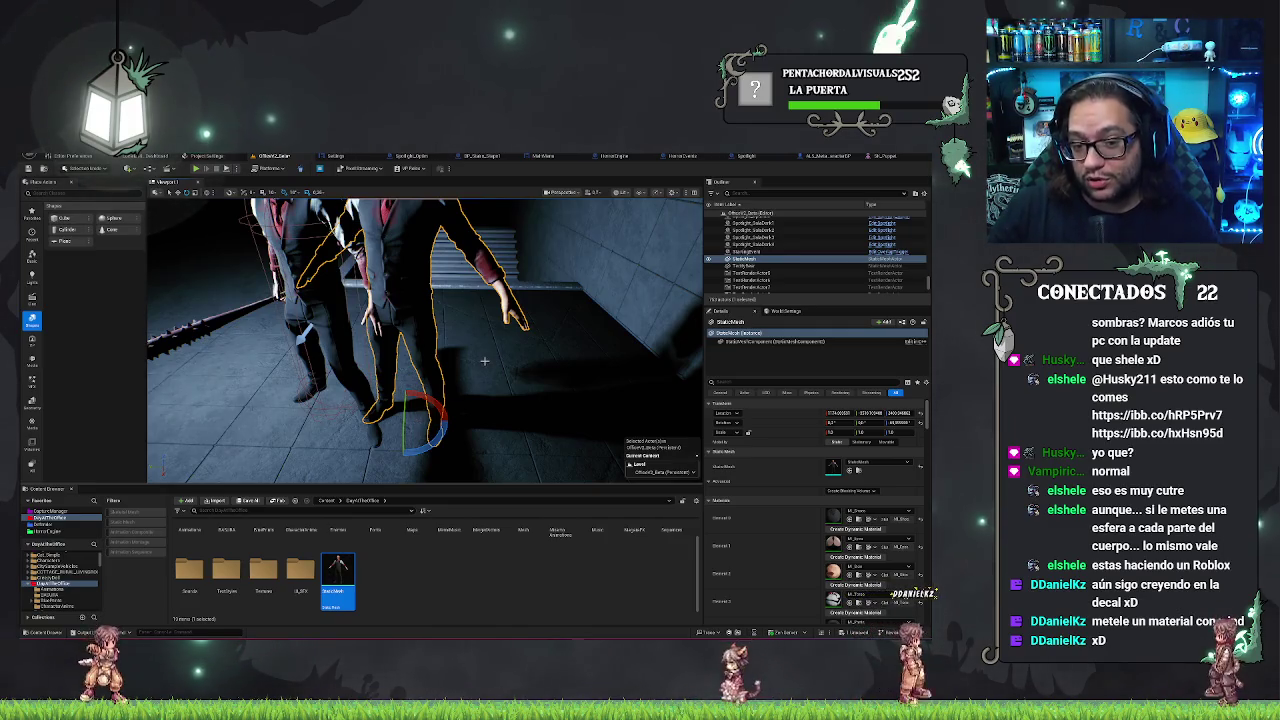
pyautogui.moveTo(485, 360); pyautogui.dragTo(440, 362)
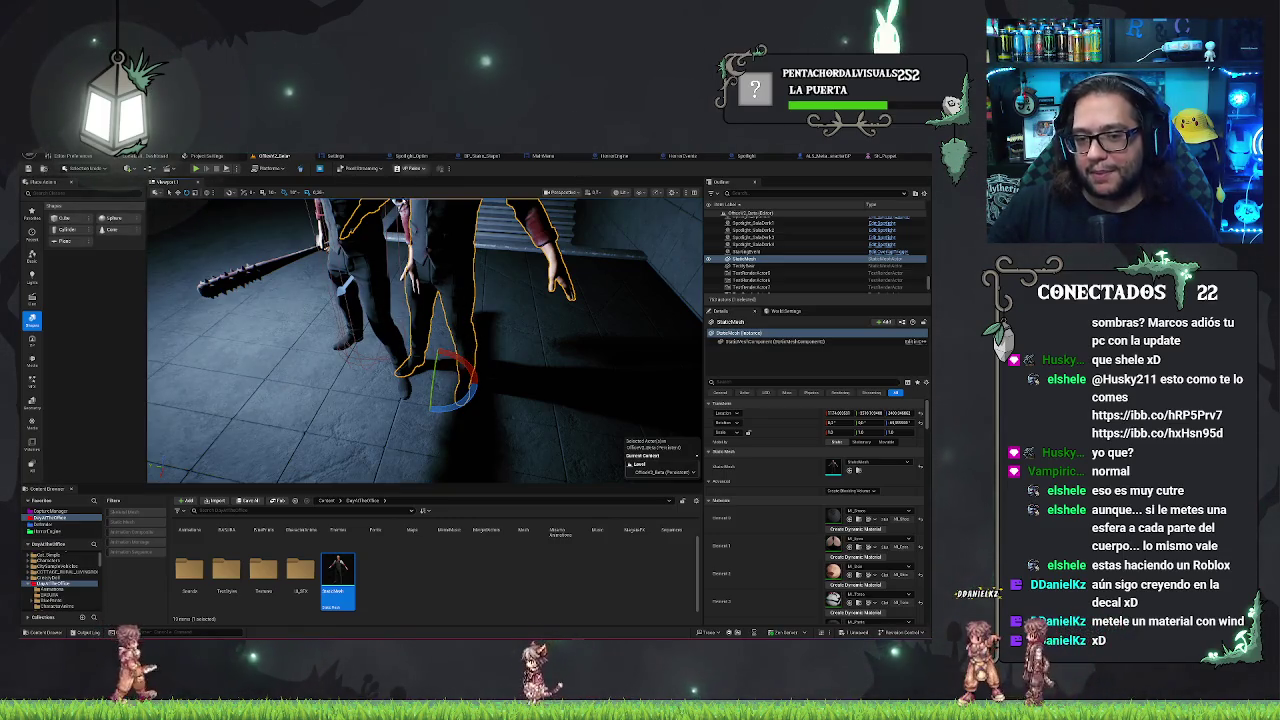
pyautogui.press('f')
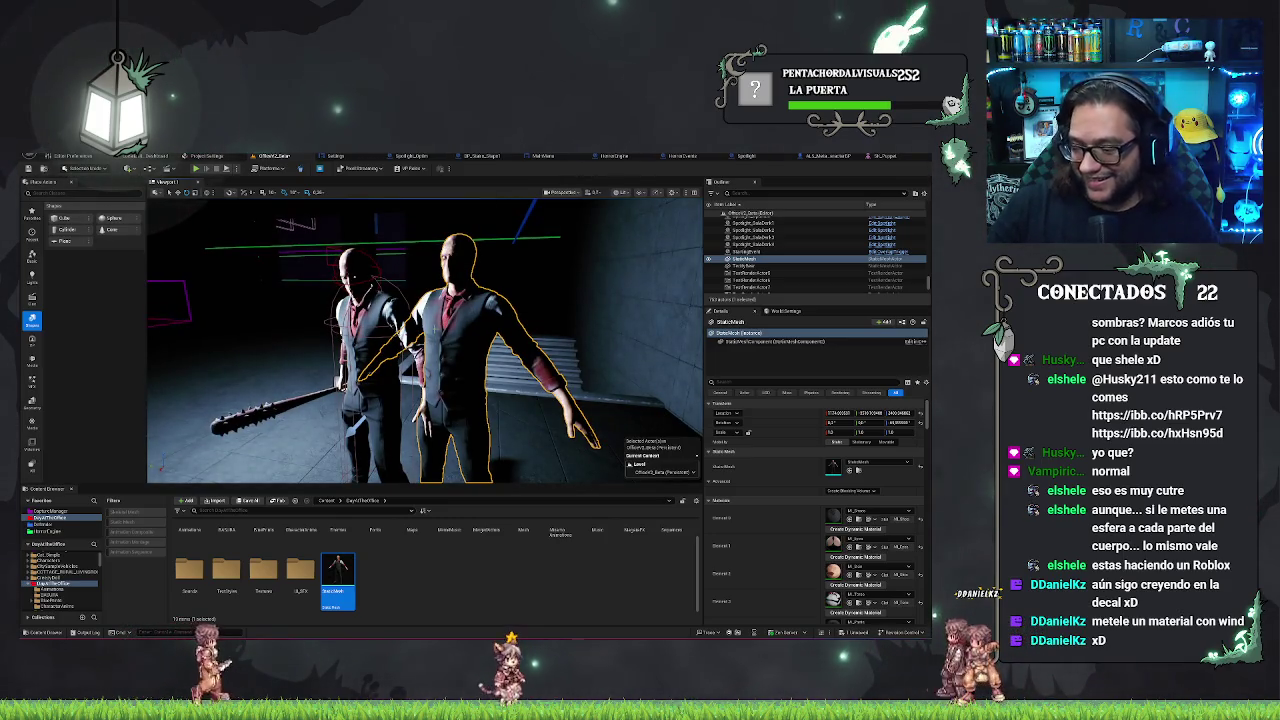
pyautogui.moveTo(425, 340)
pyautogui.mouseDown()
pyautogui.moveTo(325, 340)
pyautogui.moveTo(300, 320)
pyautogui.mouseUp()
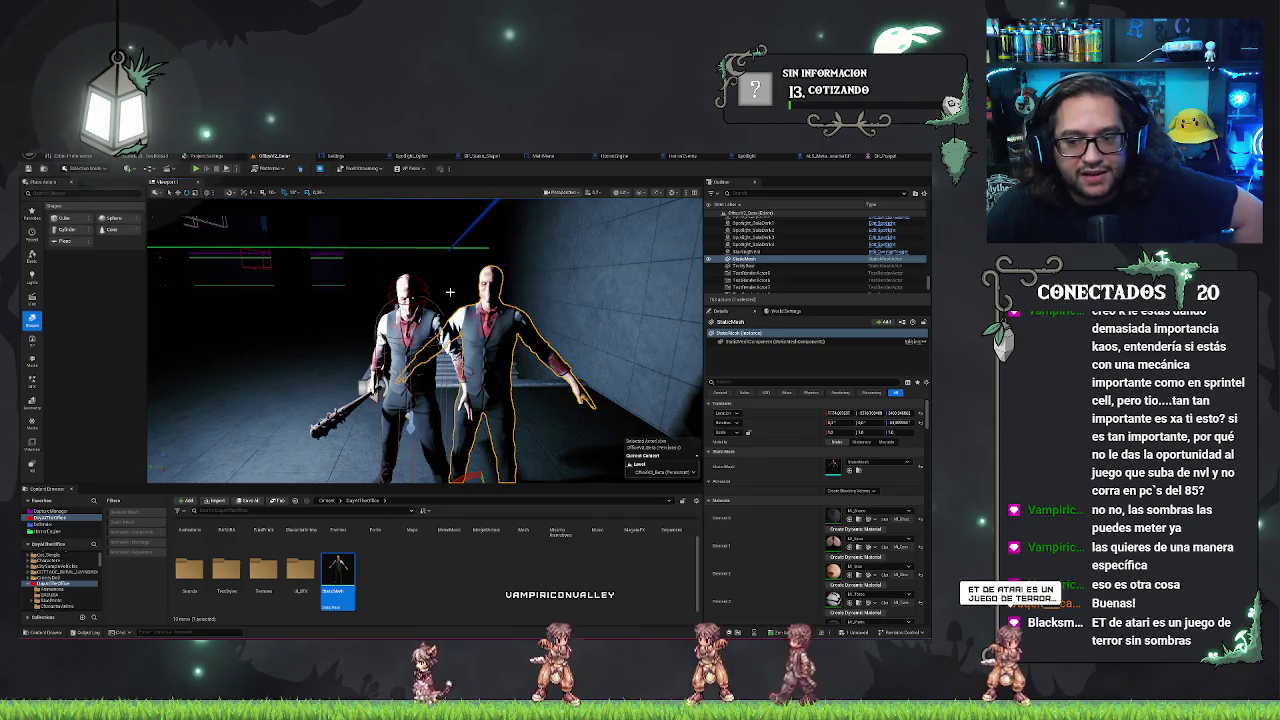
pyautogui.moveTo(450, 292)
pyautogui.mouseDown()
pyautogui.moveTo(390, 270)
pyautogui.moveTo(436, 281)
pyautogui.moveTo(400, 290)
pyautogui.moveTo(379, 368)
pyautogui.moveTo(312, 378)
pyautogui.moveTo(365, 370)
pyautogui.moveTo(379, 420)
pyautogui.moveTo(506, 393)
pyautogui.mouseUp()
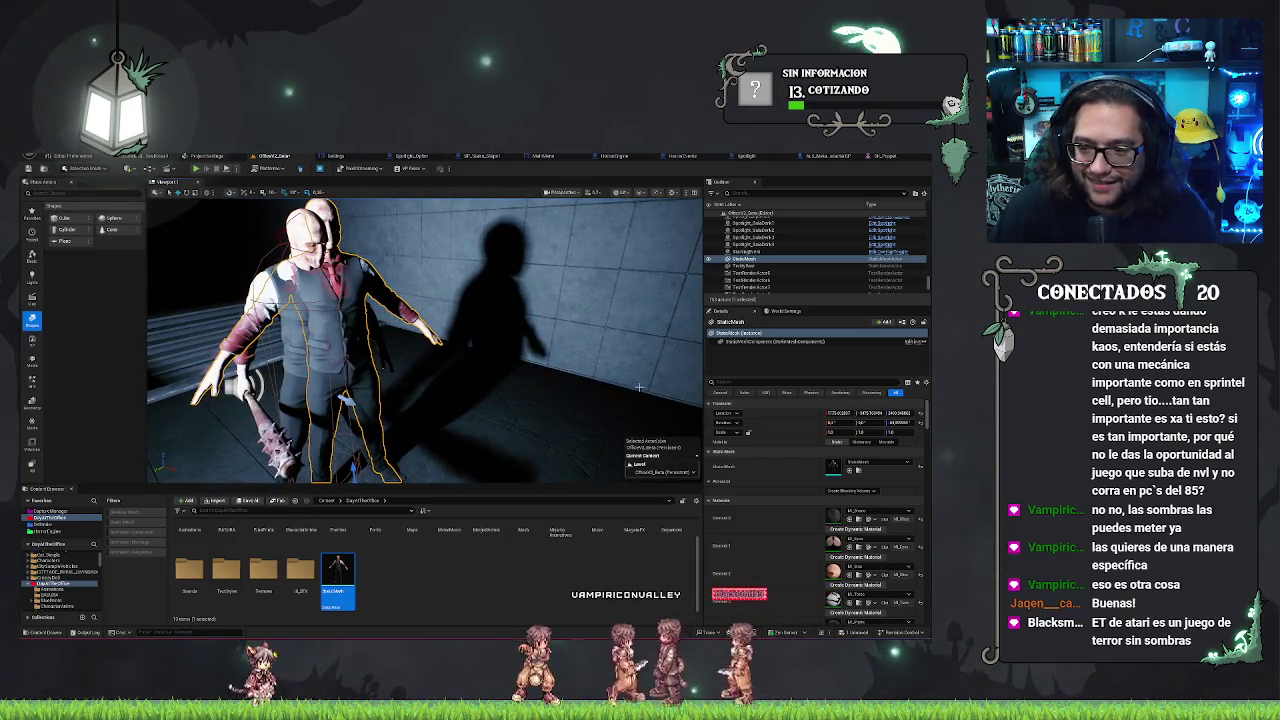
# Check Actor Hidden In Game on the StaticMesh enemy copy
pyautogui.write('dd')
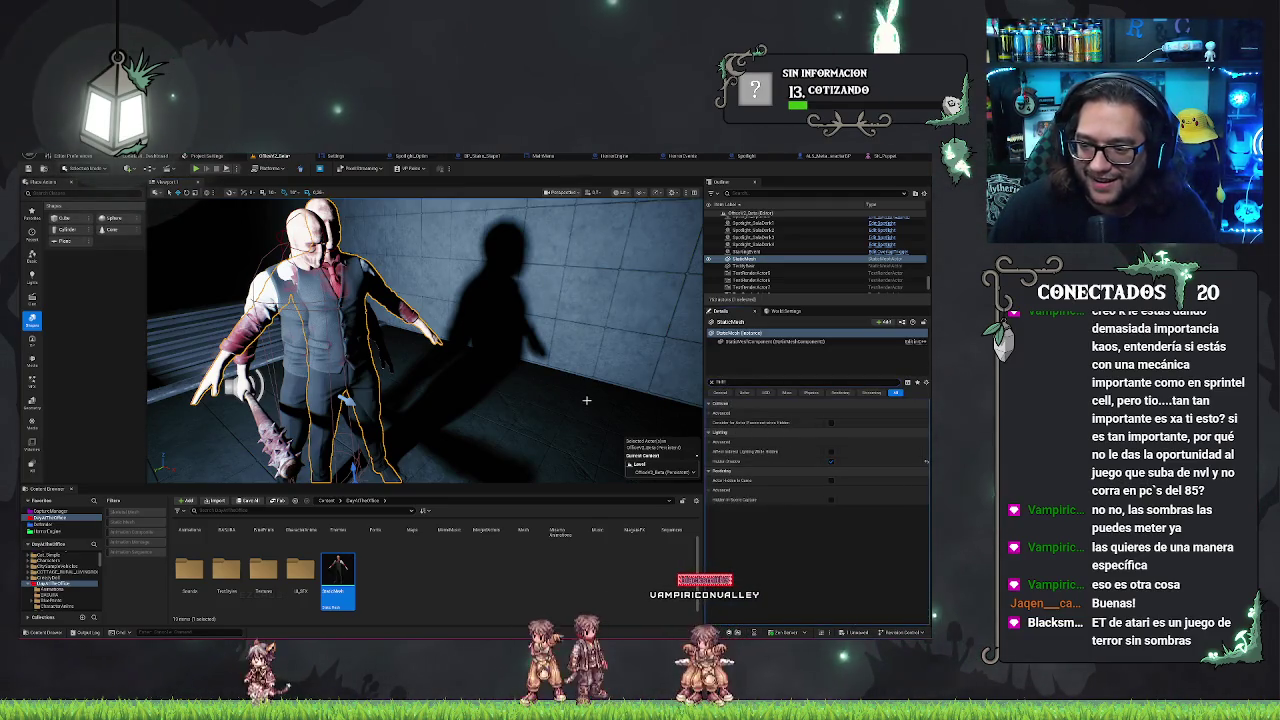
pyautogui.moveTo(587, 400); pyautogui.dragTo(567, 393)
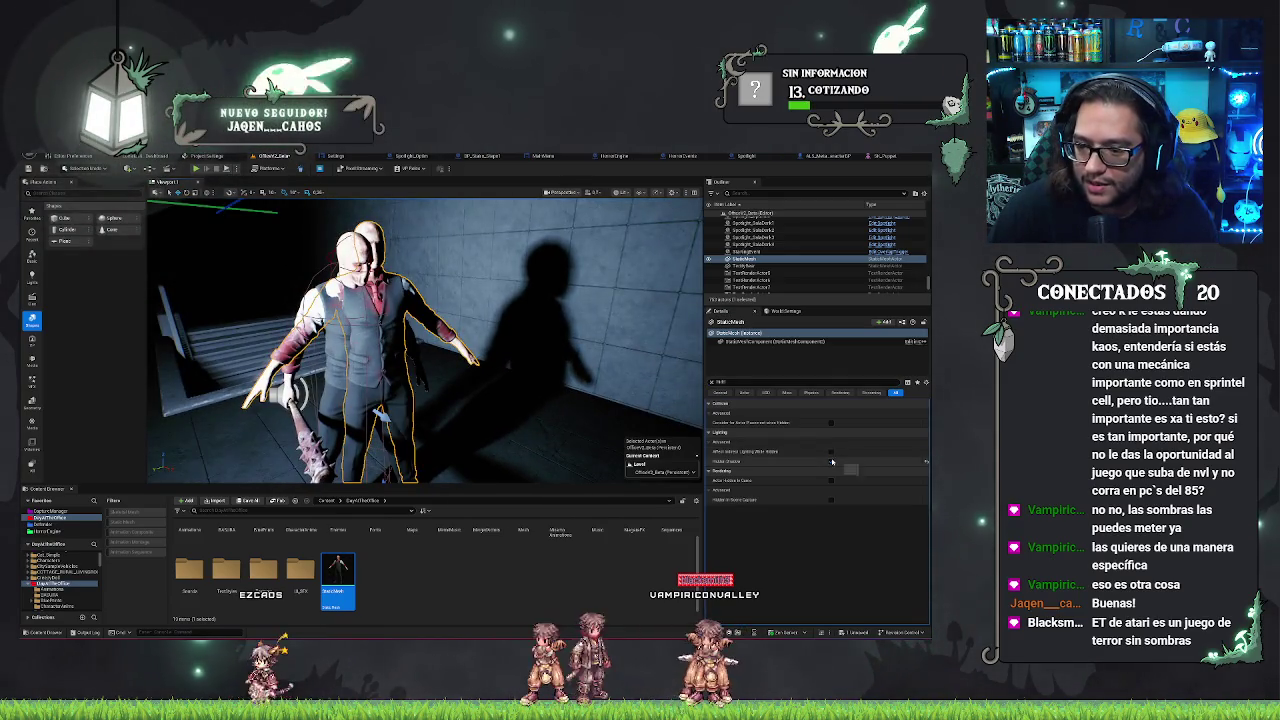
pyautogui.click(830, 480)
pyautogui.moveTo(530, 400); pyautogui.dragTo(501, 398)
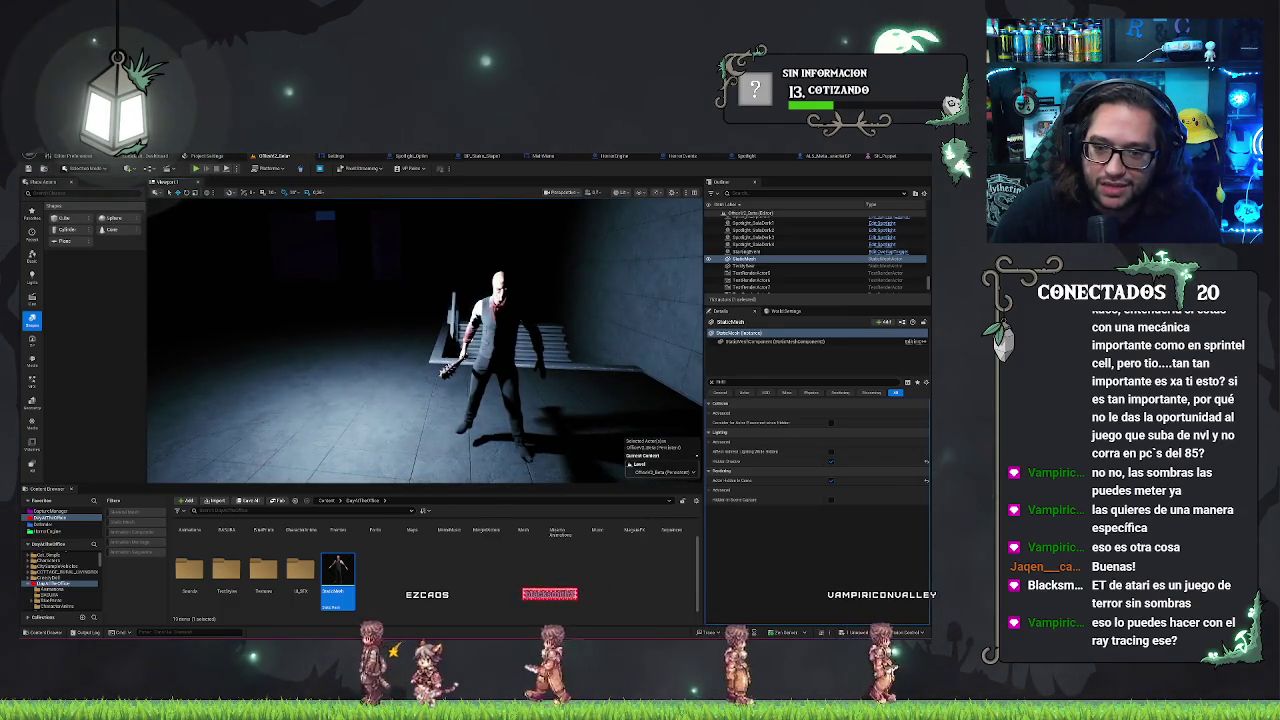
# Filter BP_Demon5's Details to 'shado' settings, inspect it up close, then select the static-mesh copy
pyautogui.click(497, 360)
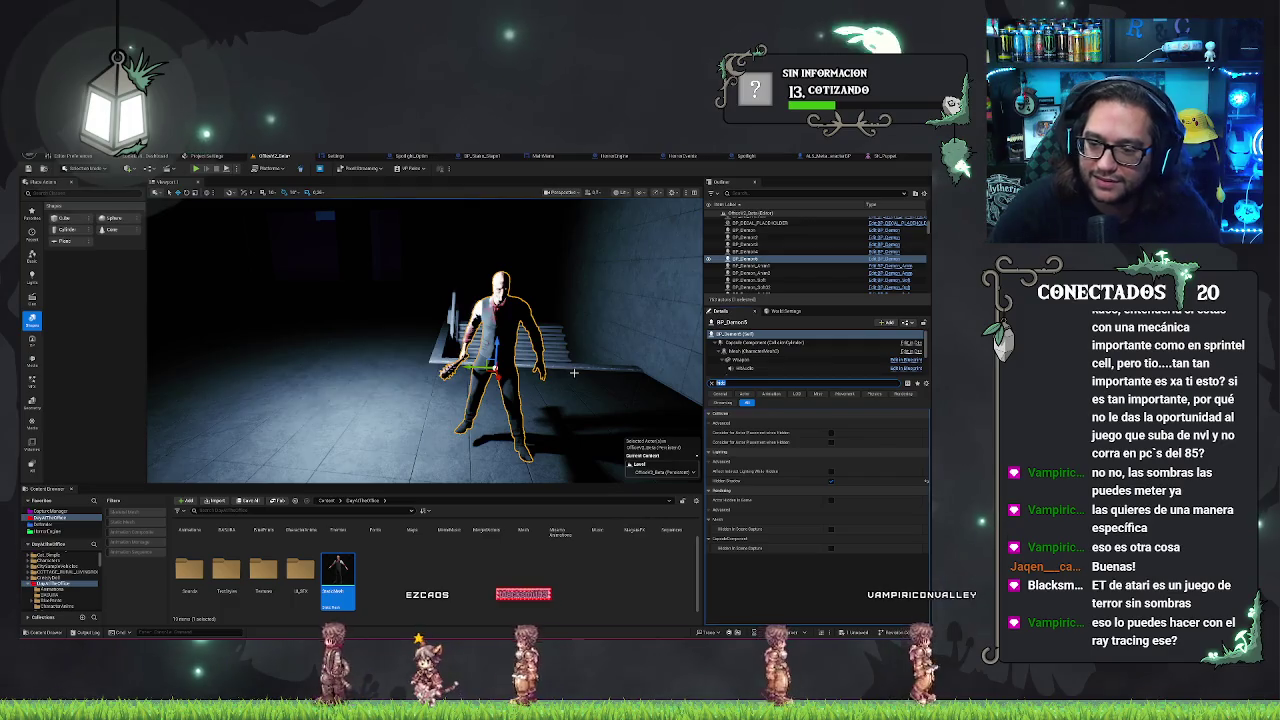
pyautogui.write('shado')
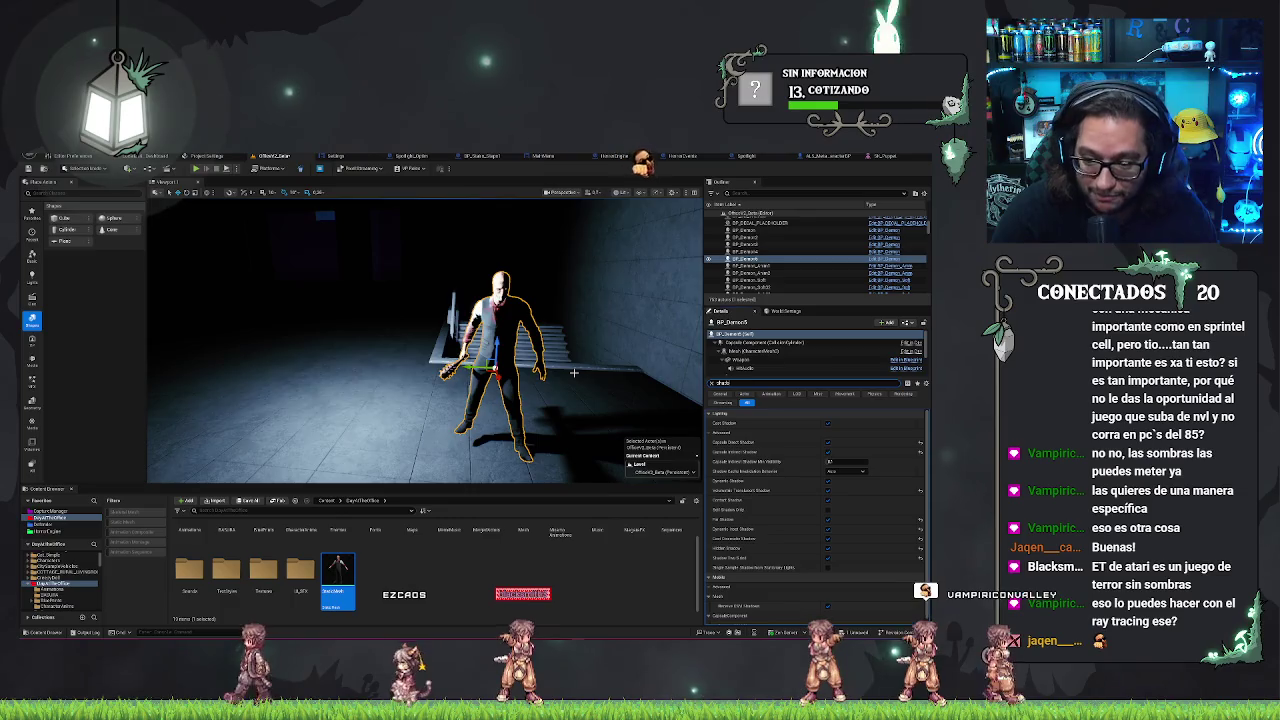
pyautogui.moveTo(574, 372); pyautogui.dragTo(552, 262)
pyautogui.moveTo(539, 351)
pyautogui.mouseDown()
pyautogui.moveTo(520, 340)
pyautogui.moveTo(560, 345)
pyautogui.moveTo(539, 351)
pyautogui.mouseUp()
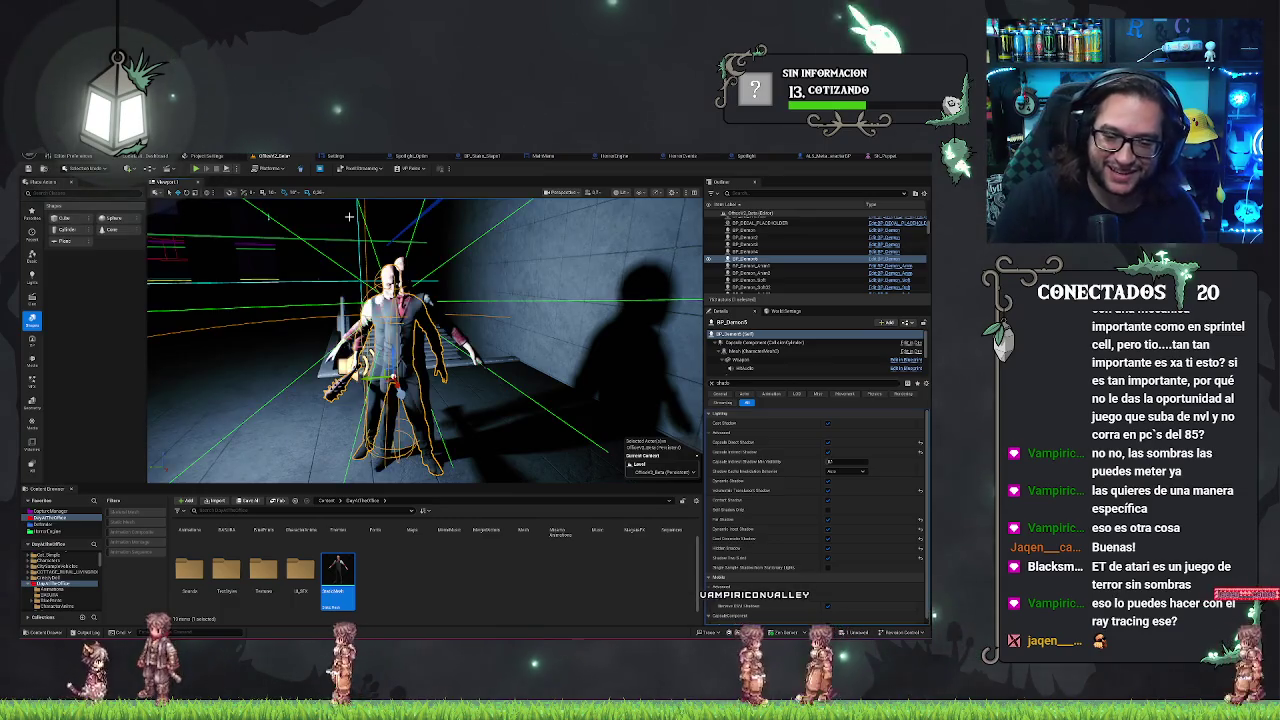
pyautogui.click(268, 215)
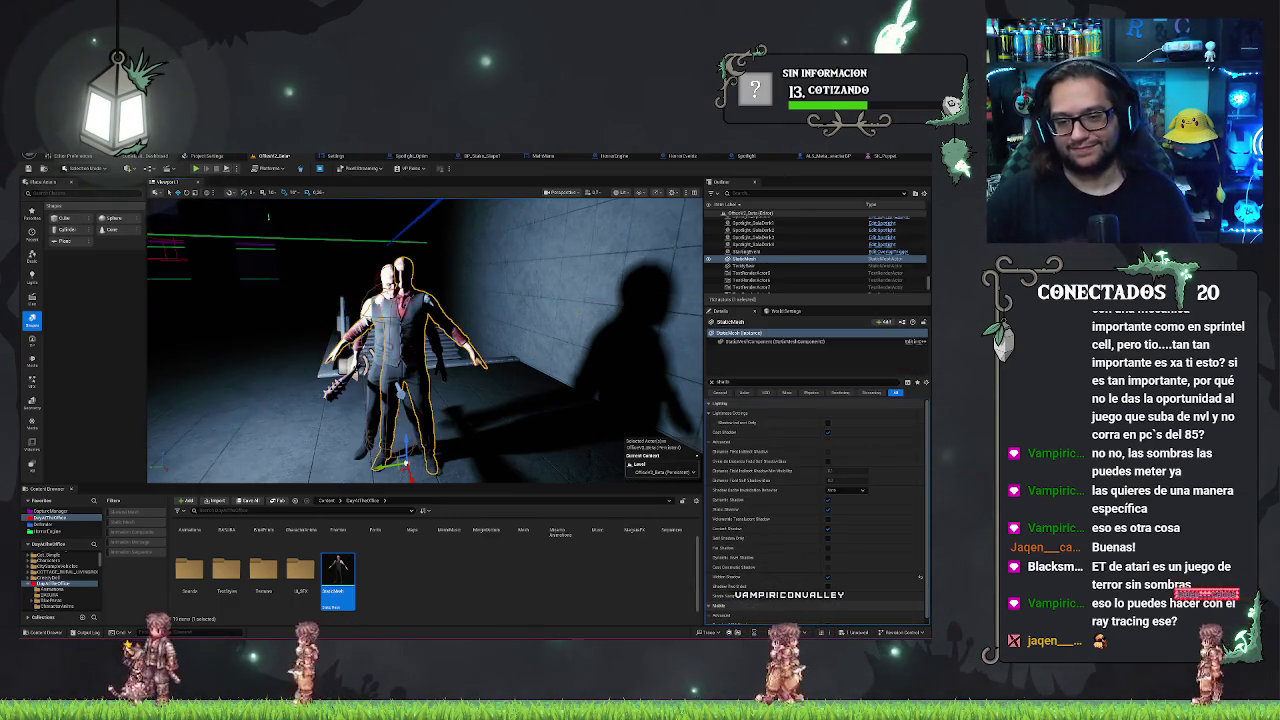
# Delete the selected StaticMesh duplicate of the enemy
pyautogui.press('Delete')
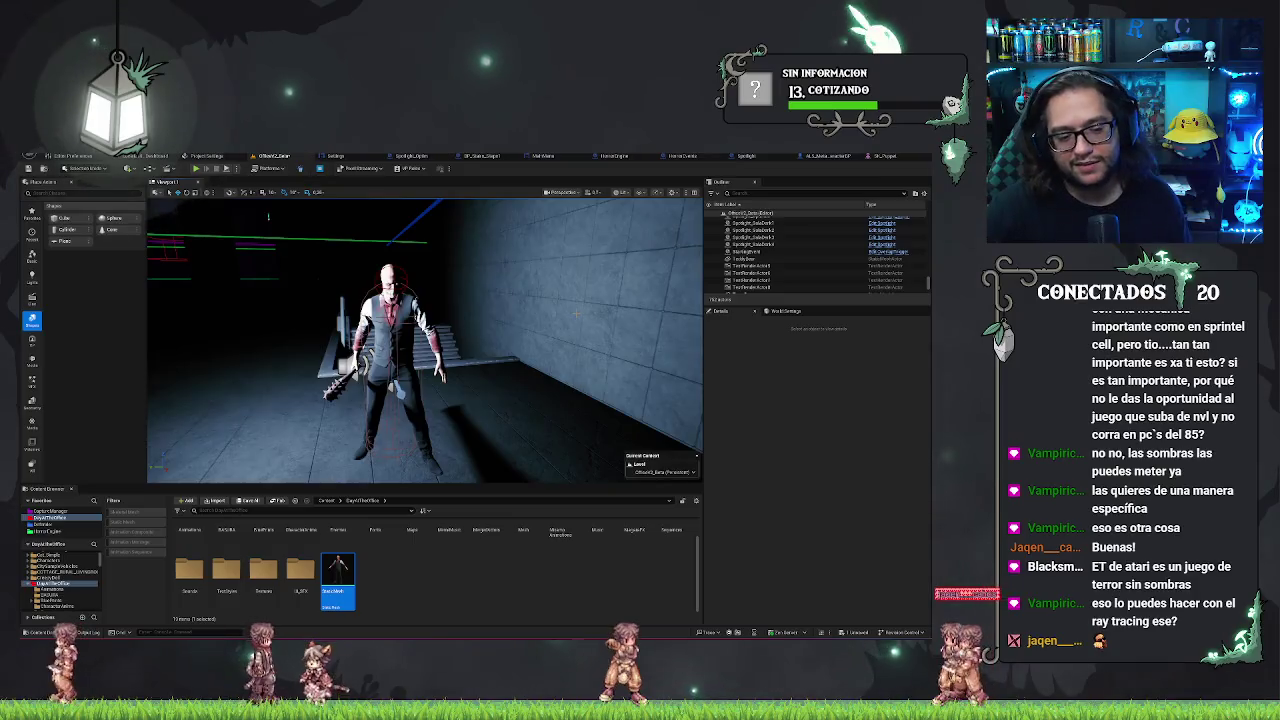
pyautogui.moveTo(575, 314)
pyautogui.mouseDown()
pyautogui.moveTo(470, 320)
pyautogui.moveTo(440, 342)
pyautogui.moveTo(486, 347)
pyautogui.mouseUp()
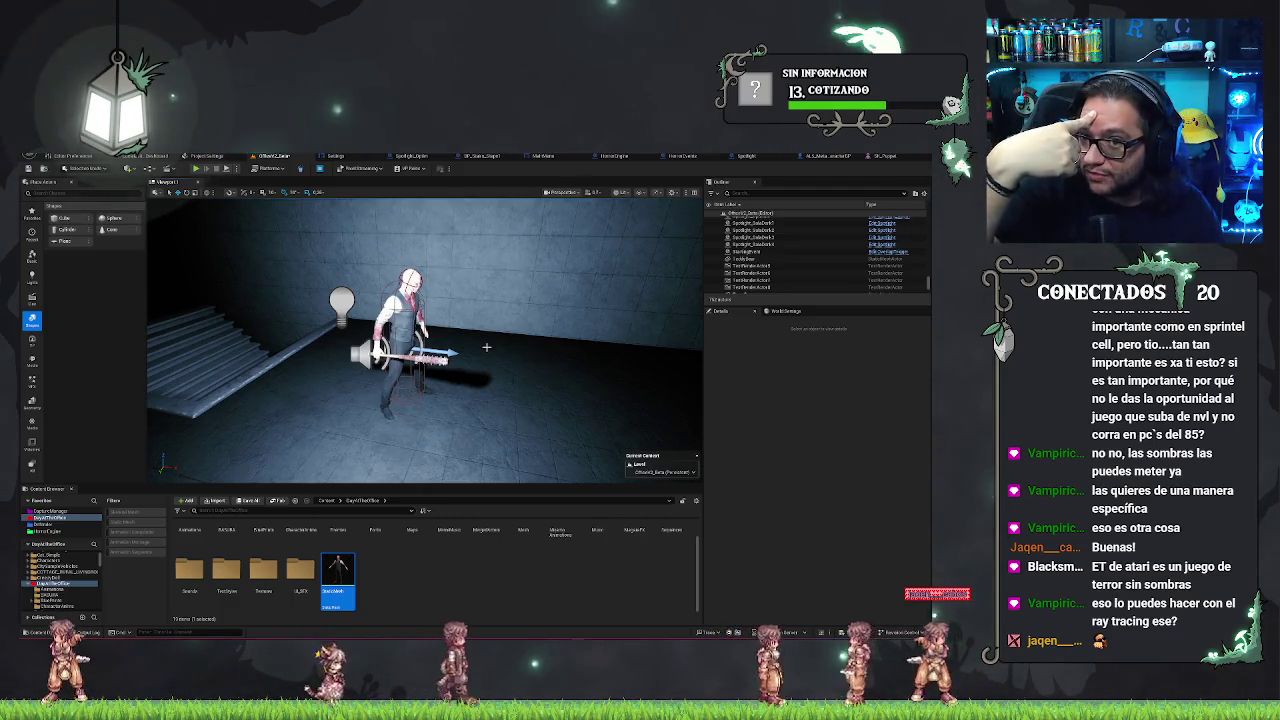
pyautogui.moveTo(486, 347)
pyautogui.mouseDown()
pyautogui.moveTo(474, 295)
pyautogui.moveTo(440, 335)
pyautogui.moveTo(538, 353)
pyautogui.moveTo(475, 359)
pyautogui.moveTo(549, 340)
pyautogui.moveTo(547, 326)
pyautogui.moveTo(511, 373)
pyautogui.mouseUp()
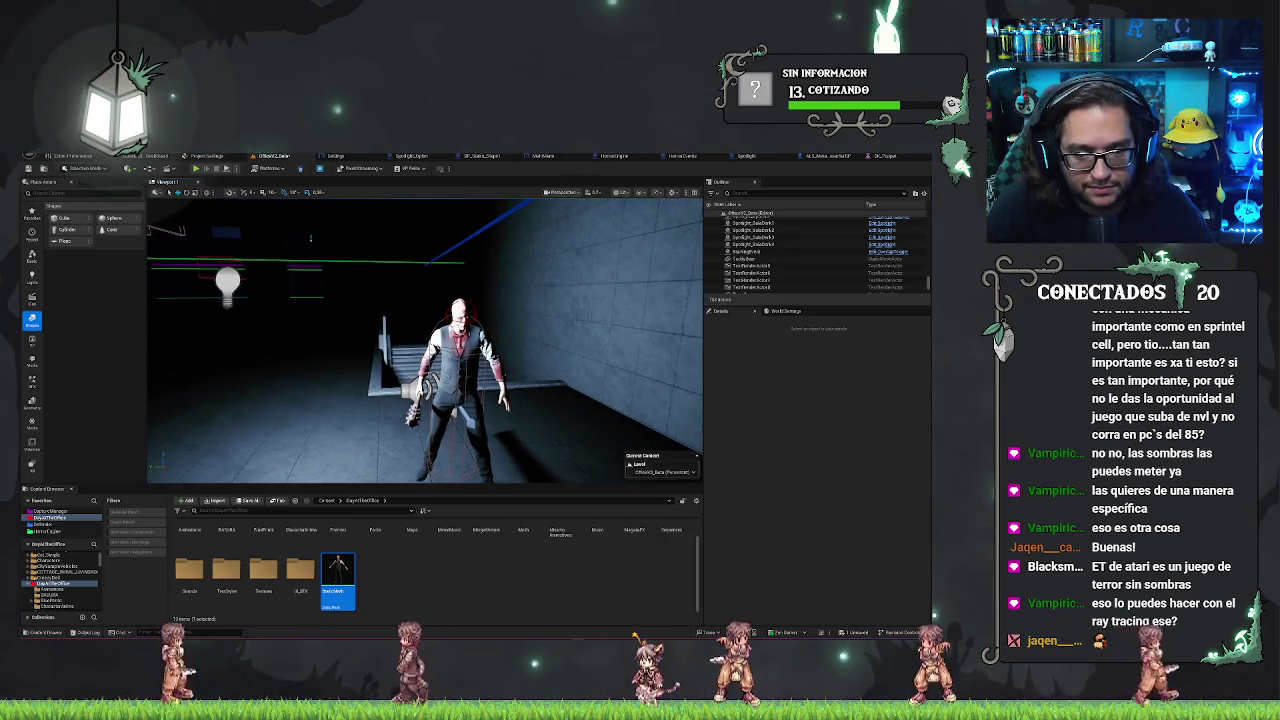
pyautogui.click(508, 374)
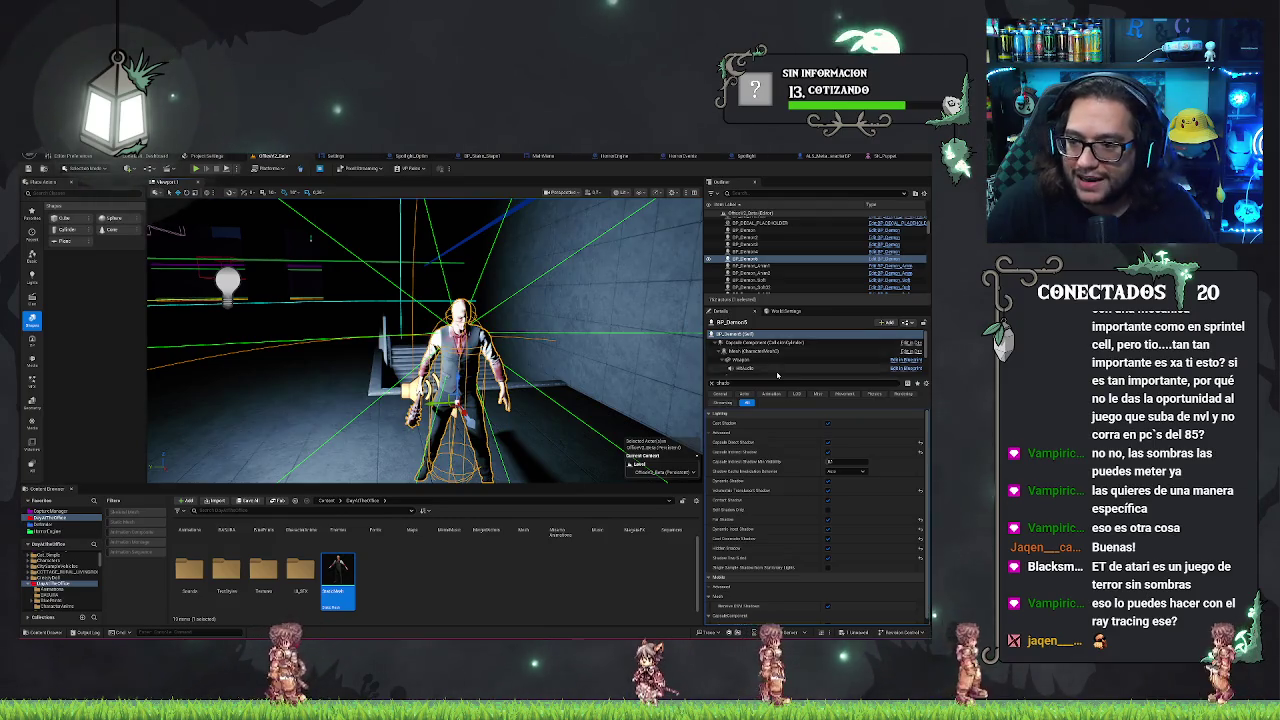
# Toggle the Weapon component's Lighting shadow checkbox so the demon's shadow falls on the floor
pyautogui.scroll(-2, 760, 350)
pyautogui.scroll(1, 760, 350)
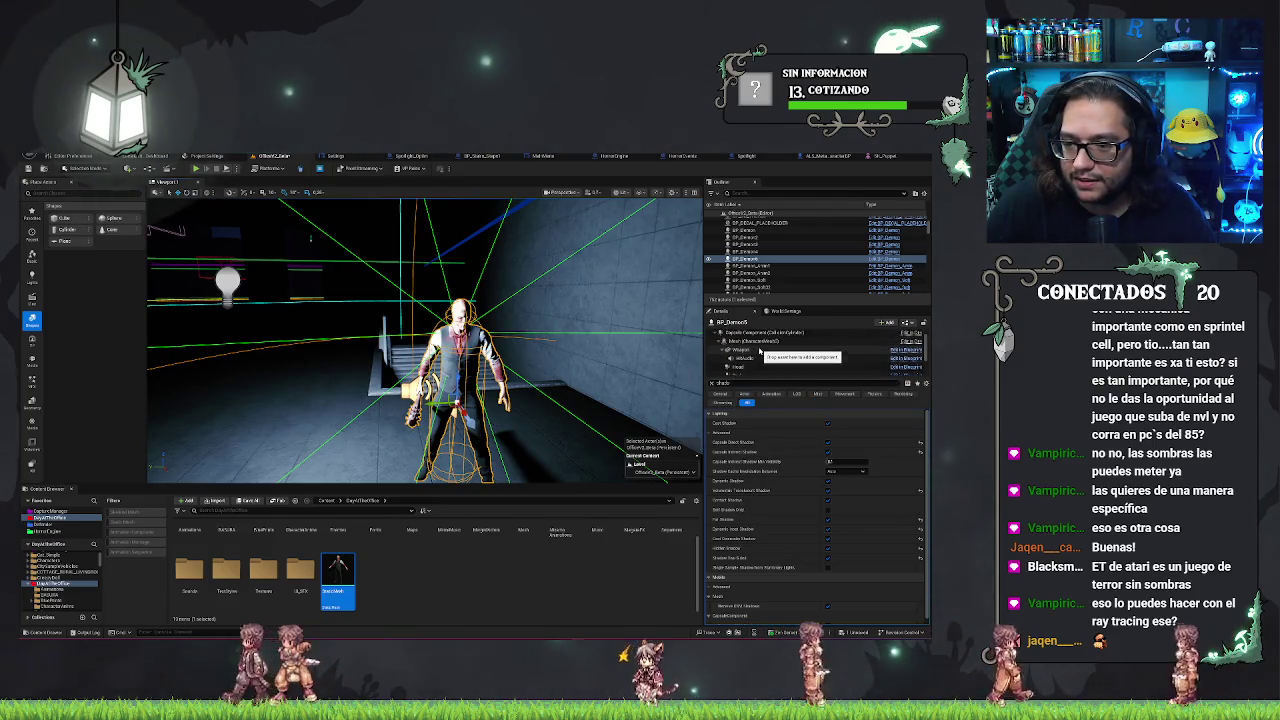
pyautogui.click(760, 349)
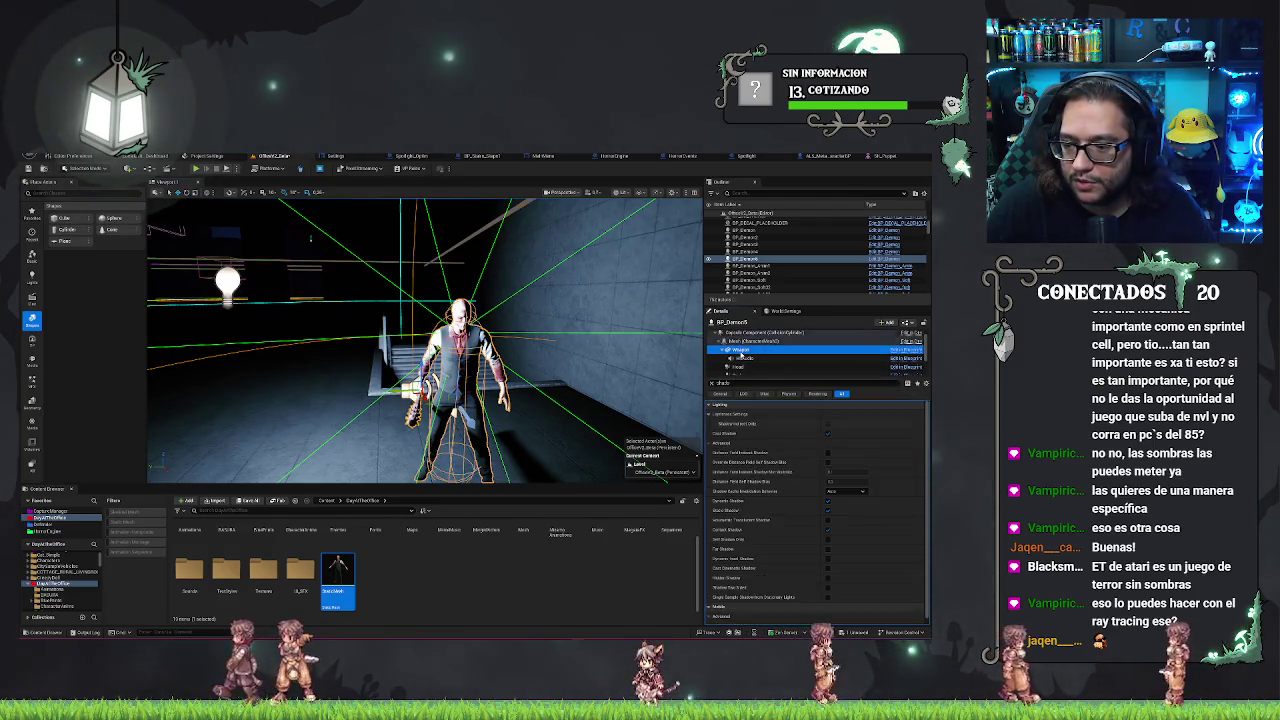
pyautogui.click(828, 505)
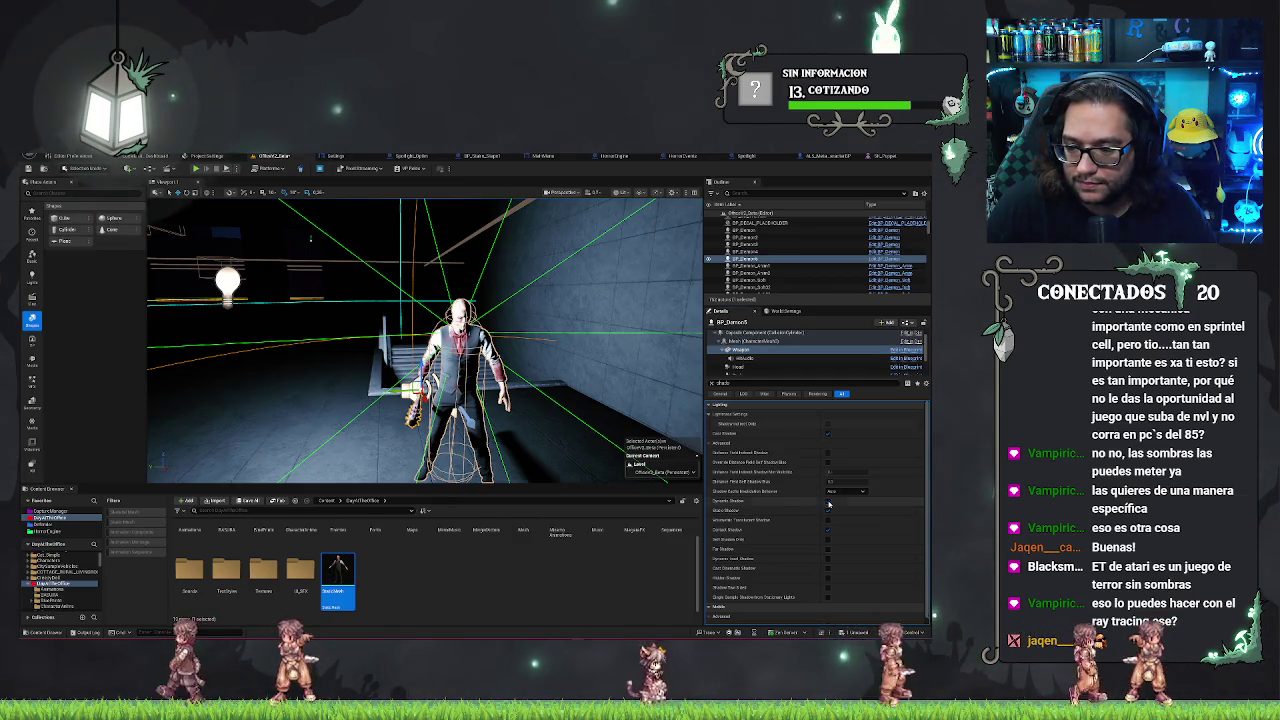
pyautogui.moveTo(517, 380); pyautogui.dragTo(517, 421)
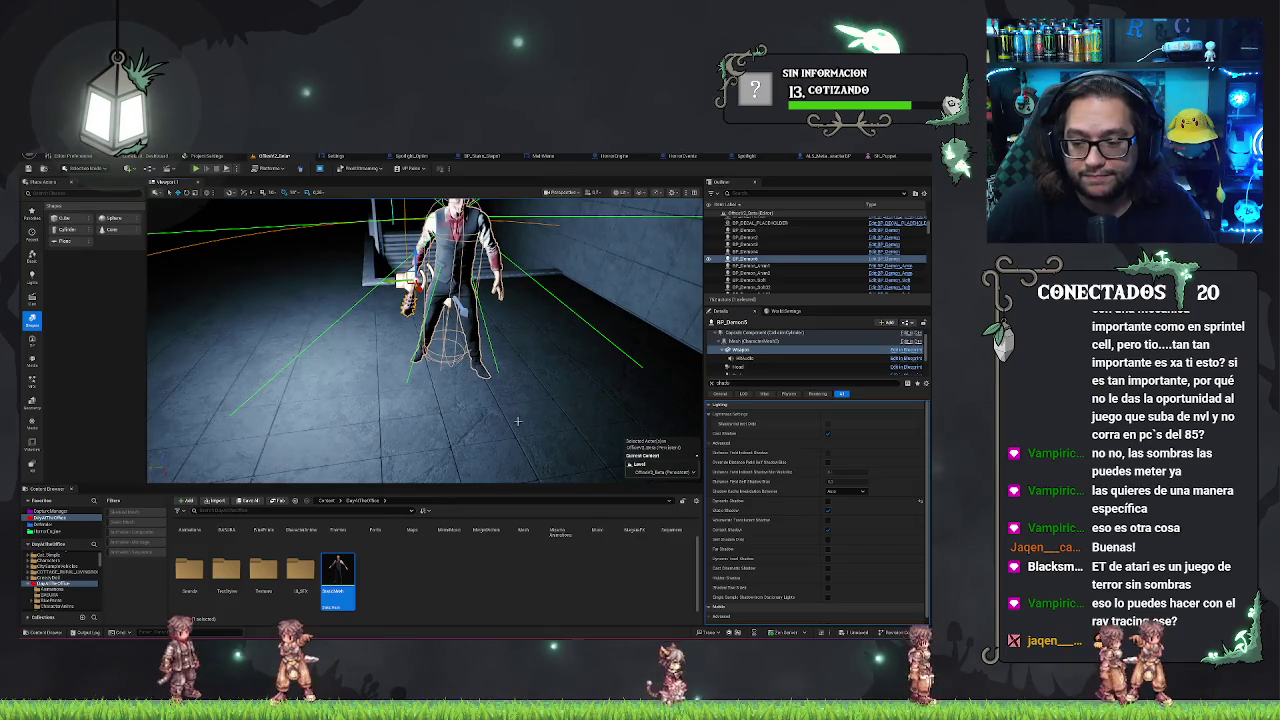
pyautogui.click(828, 505)
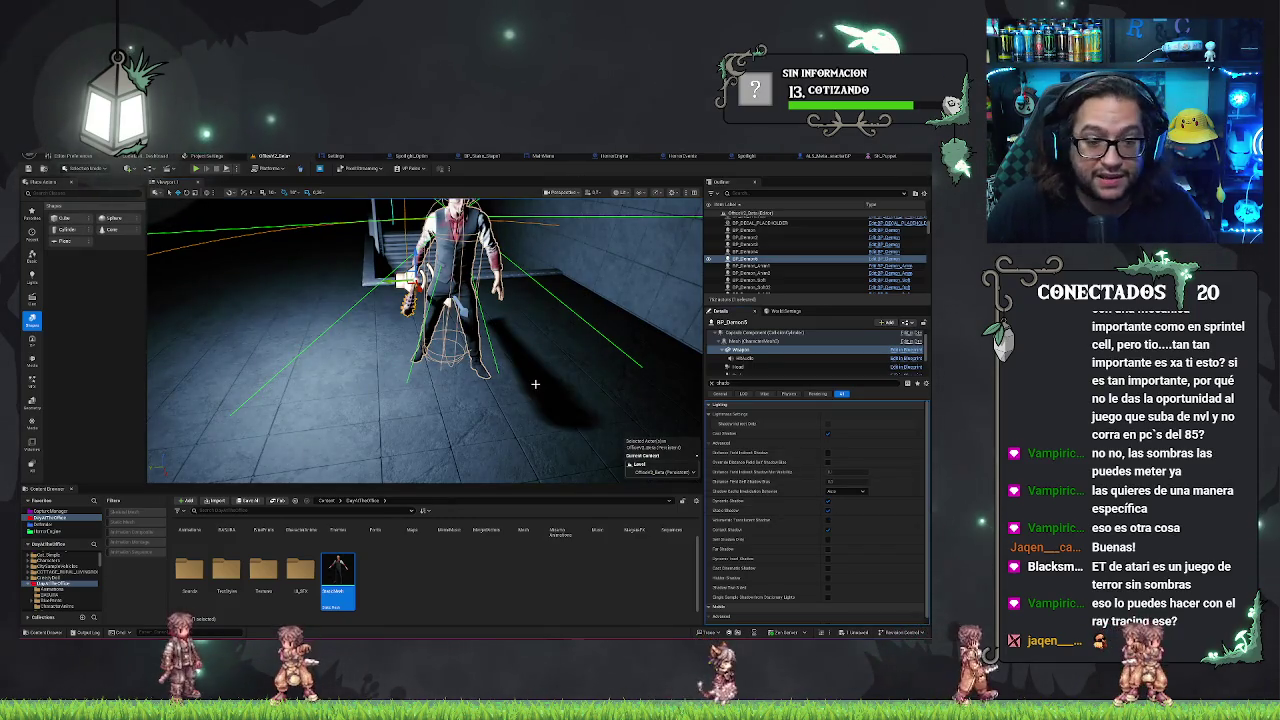
pyautogui.moveTo(535, 384); pyautogui.dragTo(505, 380)
pyautogui.scroll(-5, 535, 383)
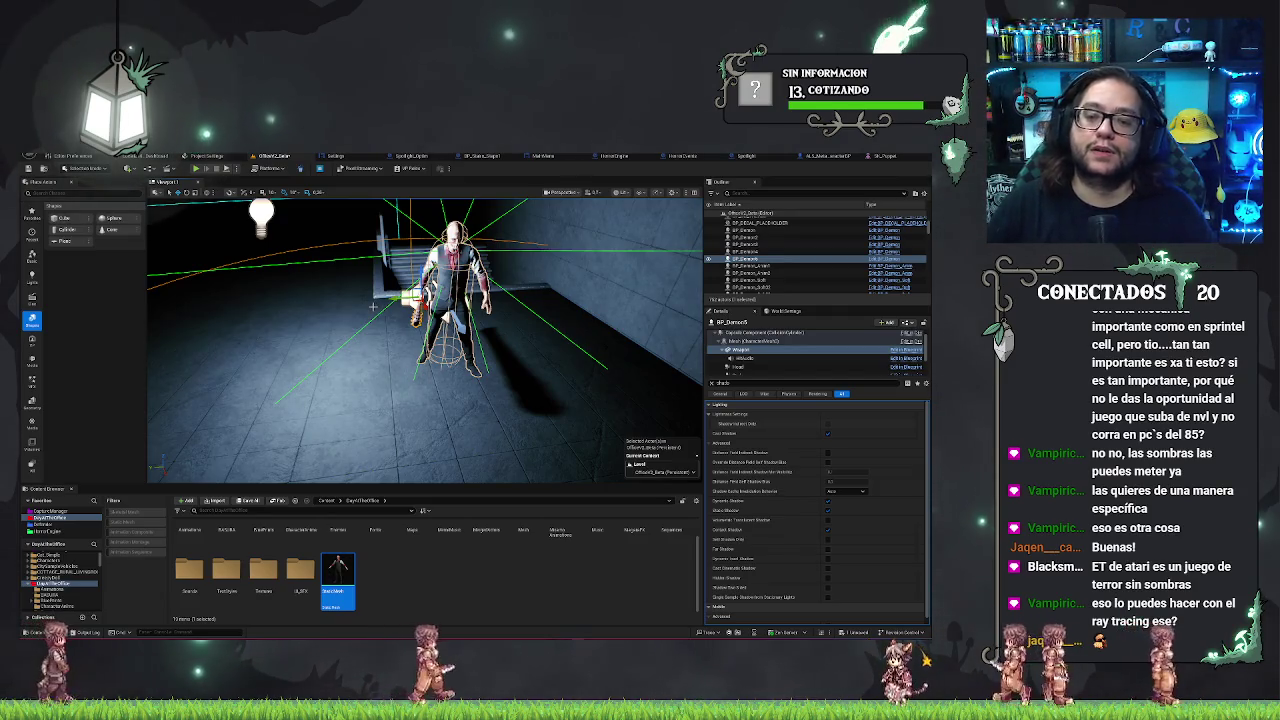
pyautogui.moveTo(373, 306); pyautogui.dragTo(330, 310)
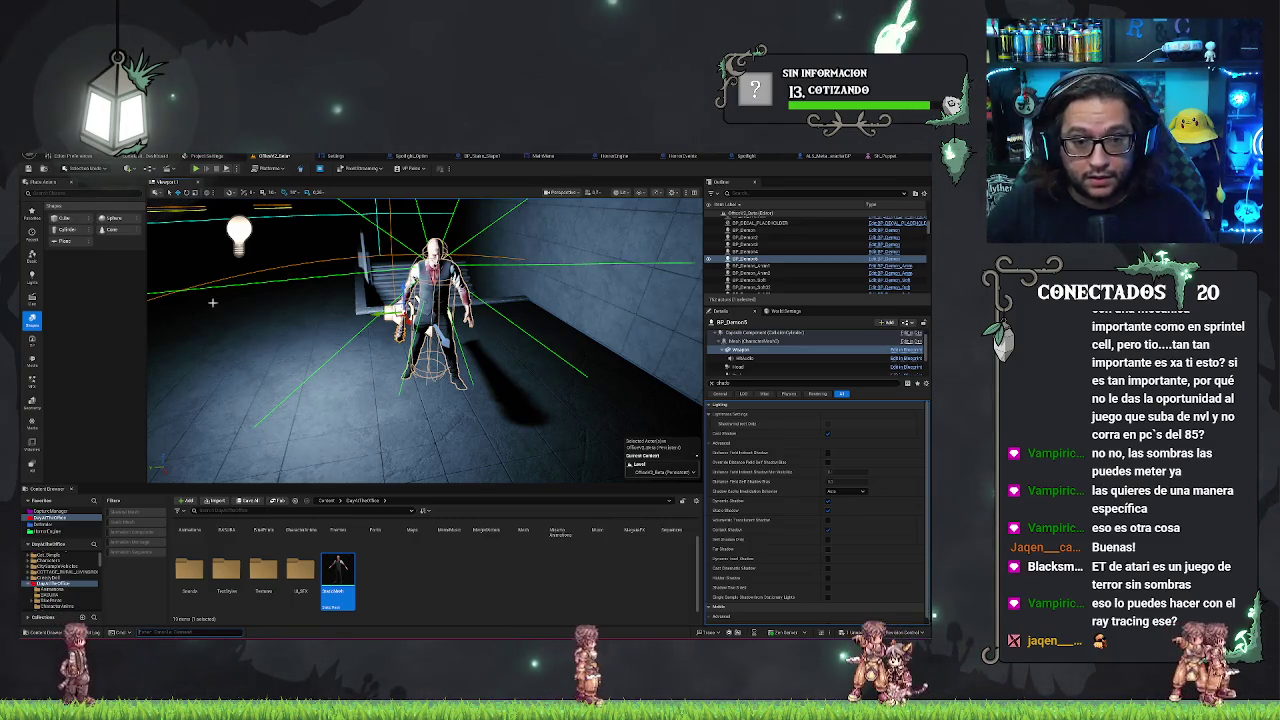
pyautogui.click(238, 232)
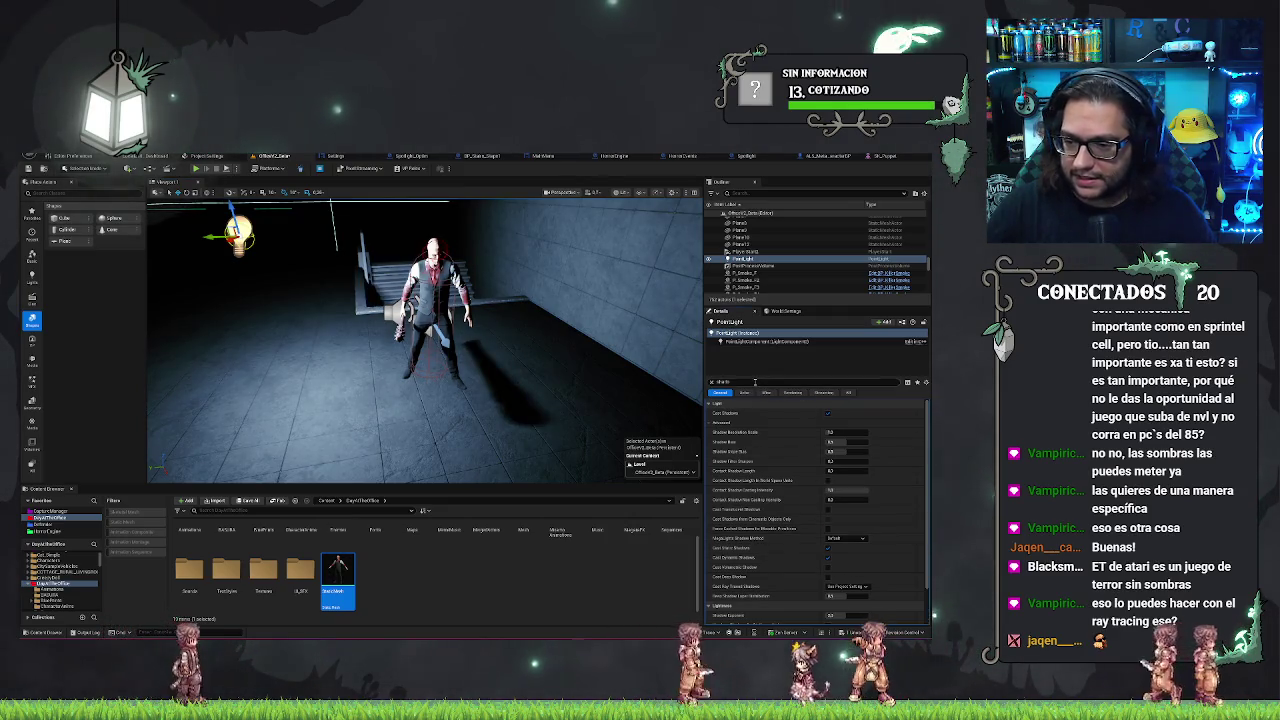
# Toggle Distance Field Shadows on the point light and run r.RayTracing.Enable 1 in the console
pyautogui.write('distance')
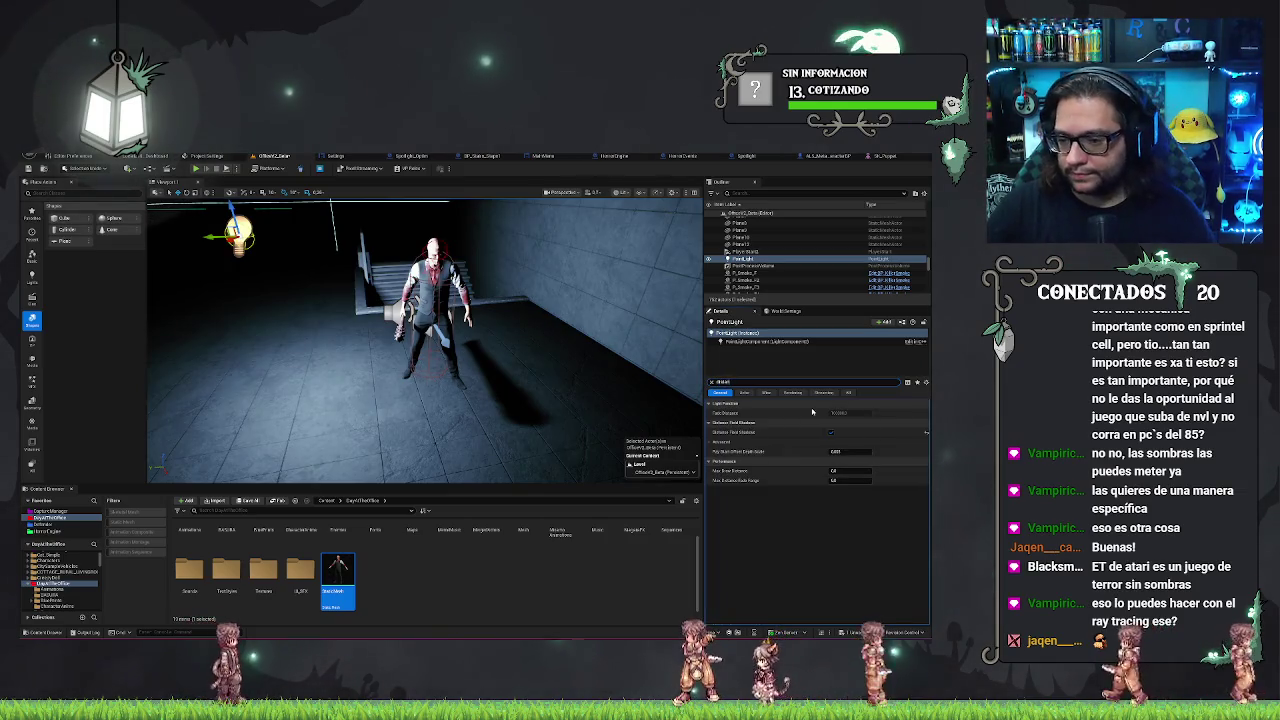
pyautogui.click(829, 433)
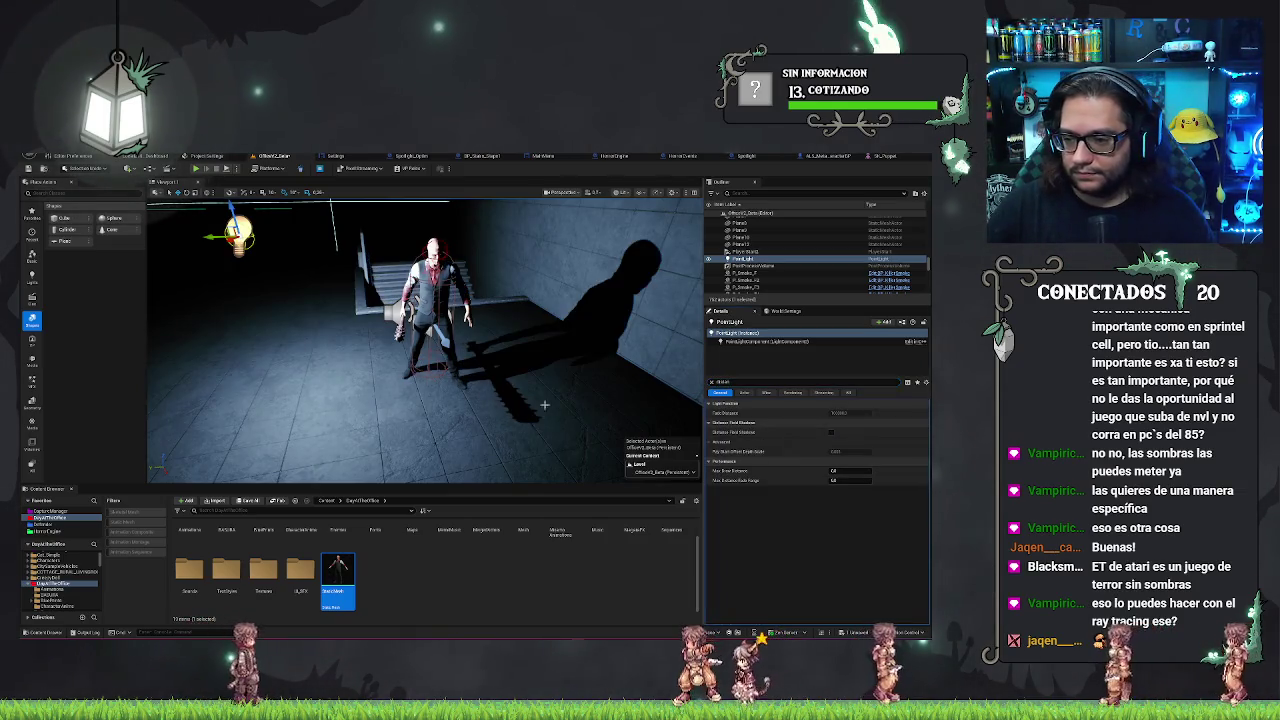
pyautogui.click(157, 632)
pyautogui.write('l')
pyautogui.write('.tr')
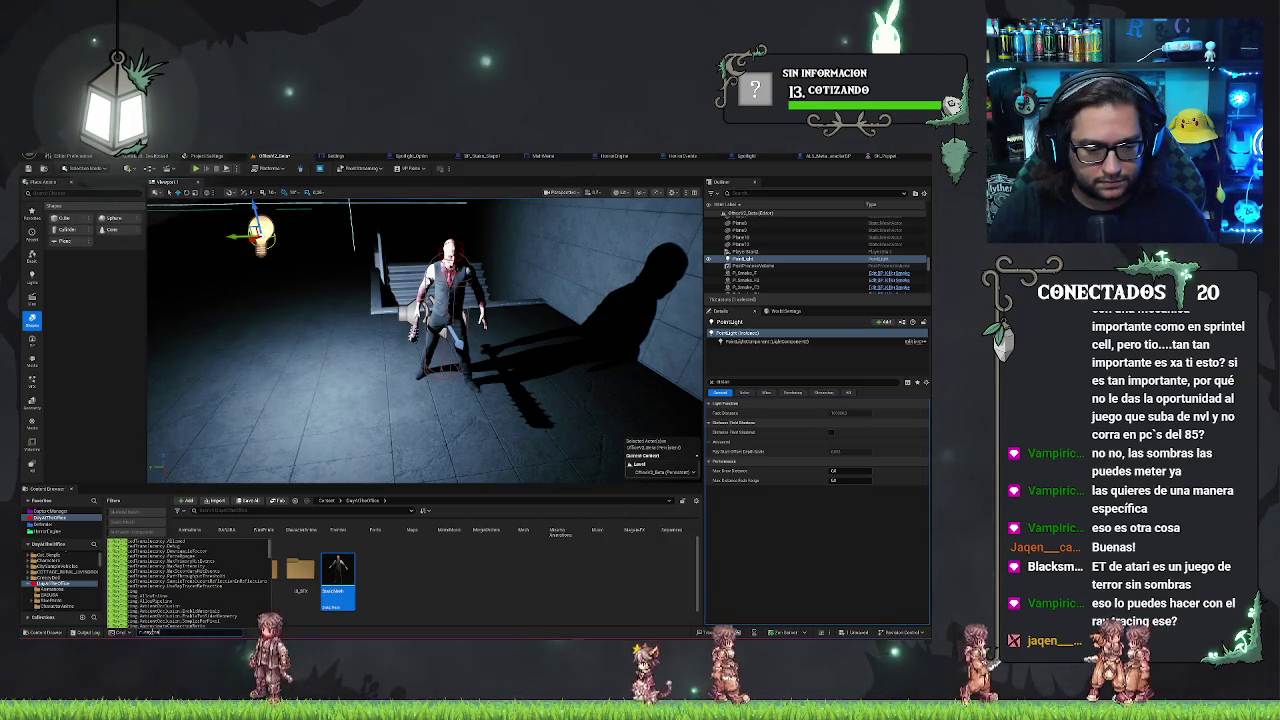
pyautogui.write('acing.')
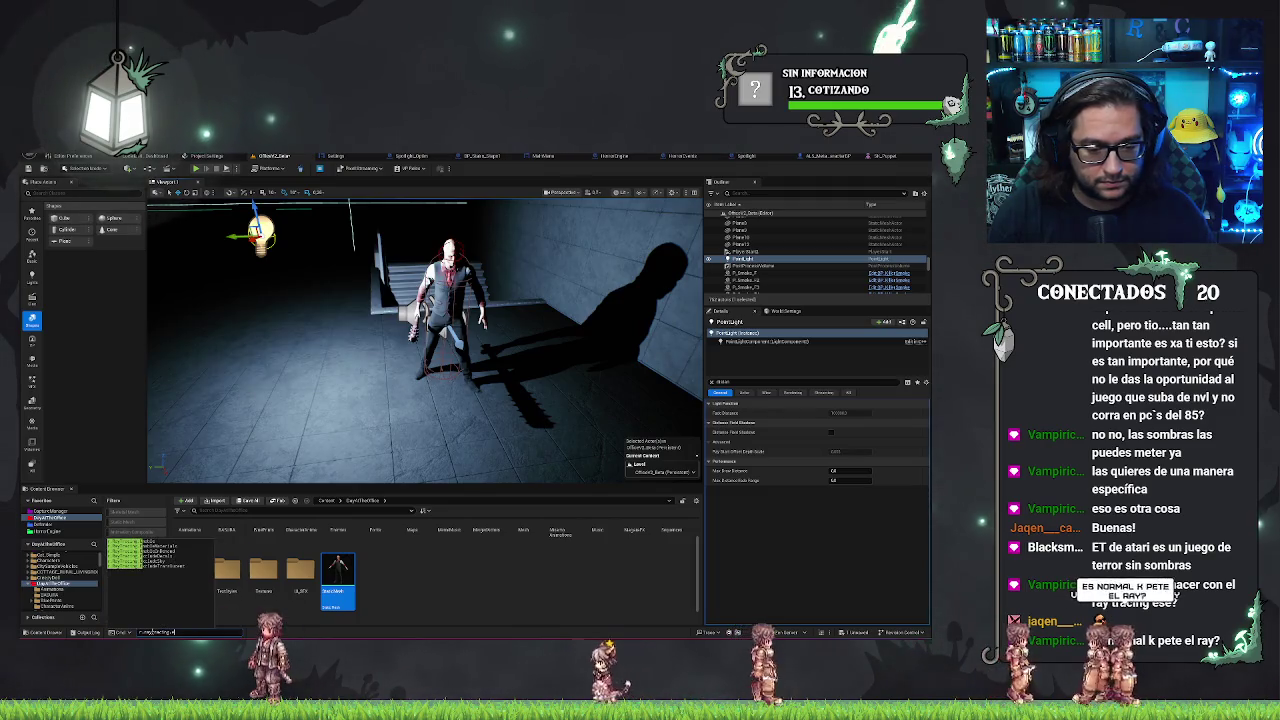
pyautogui.write('na')
pyautogui.press('Down')
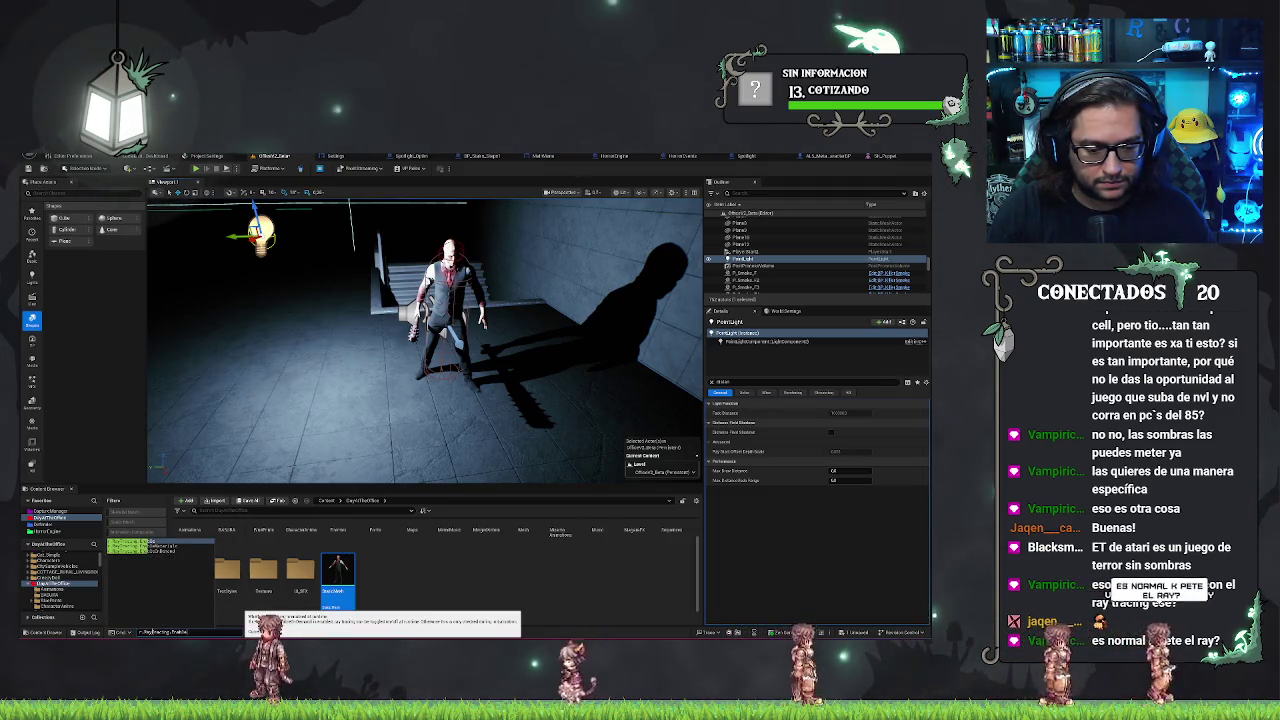
pyautogui.press('Return')
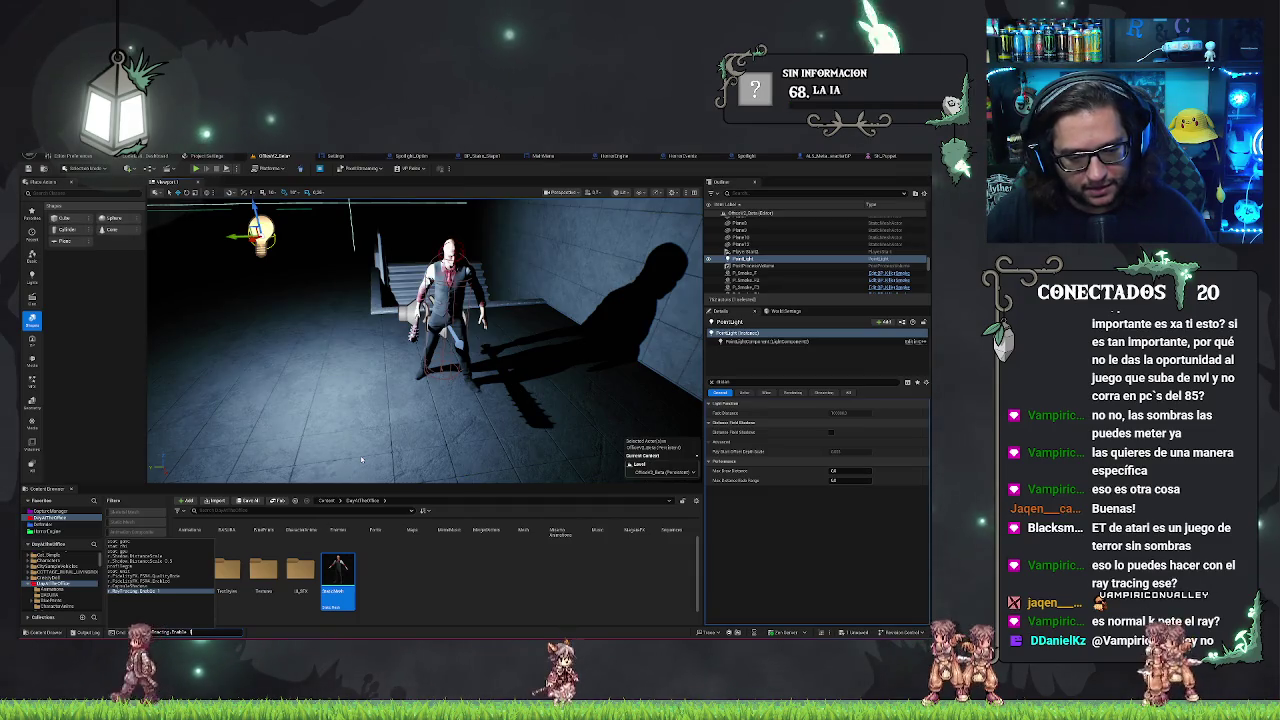
pyautogui.write('1')
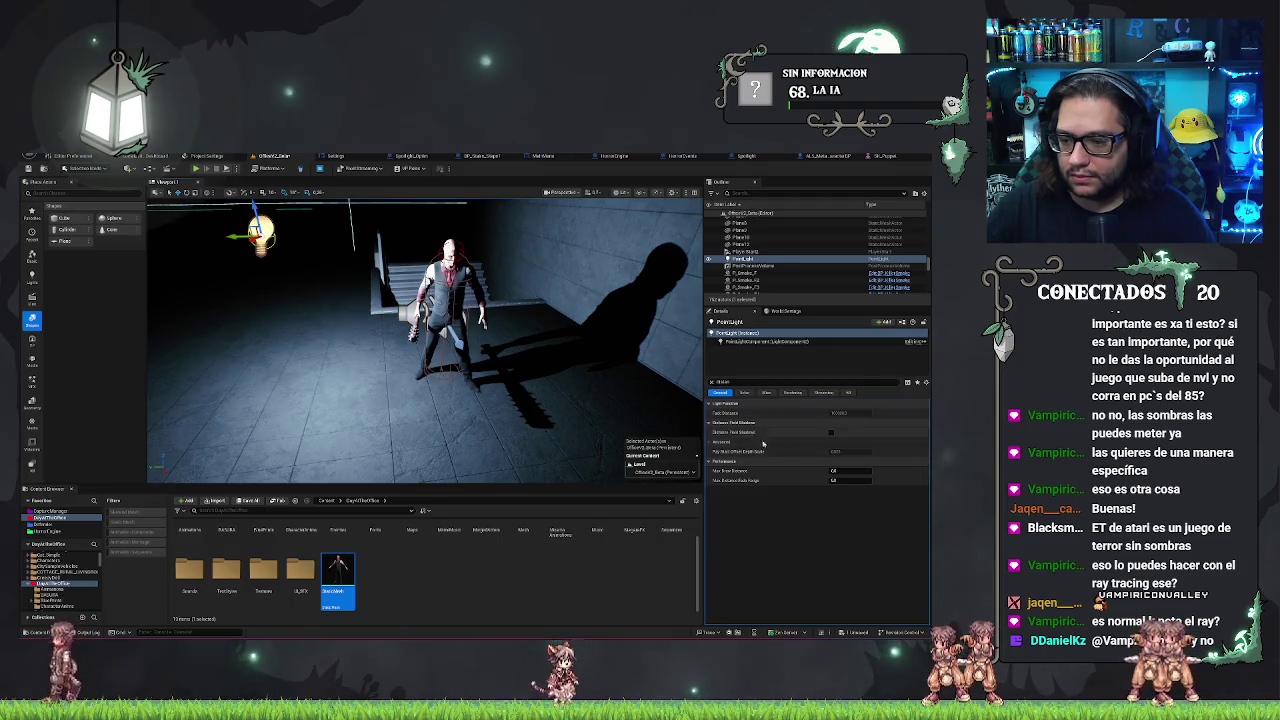
# Set the point light's Soft Source Radius to 2000, then fine-tune it
pyautogui.click(712, 382)
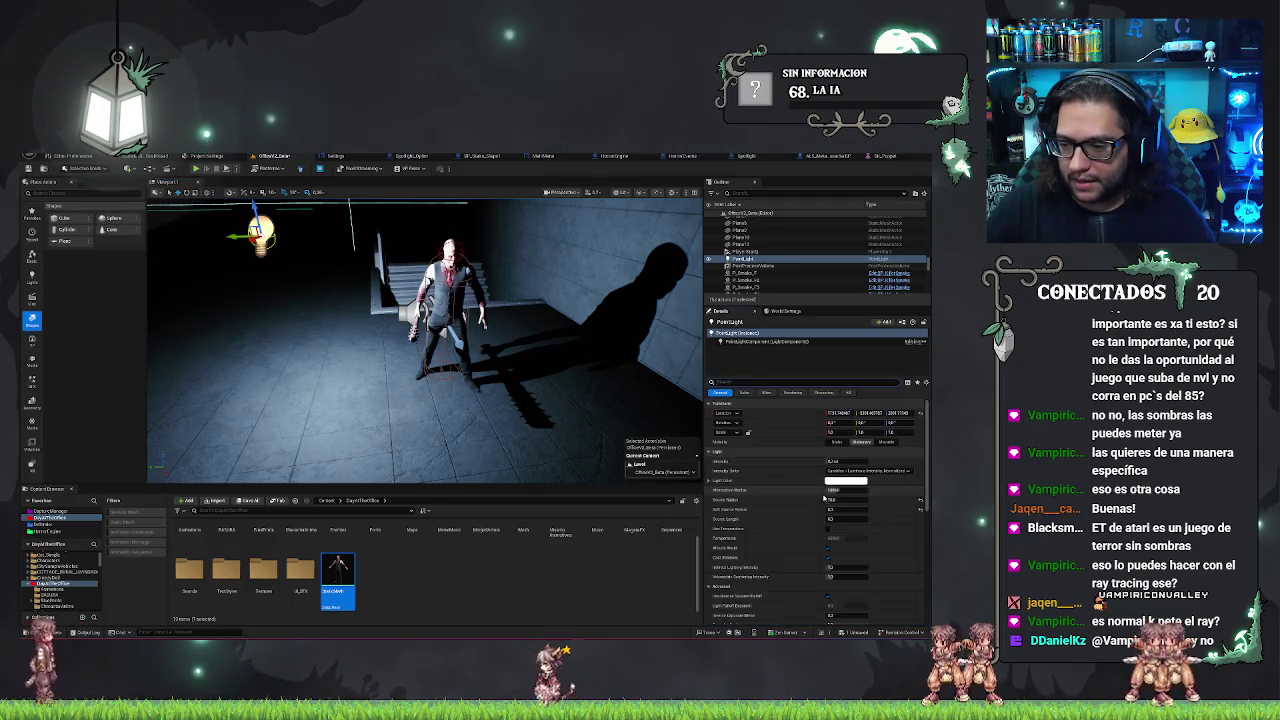
pyautogui.write('2000')
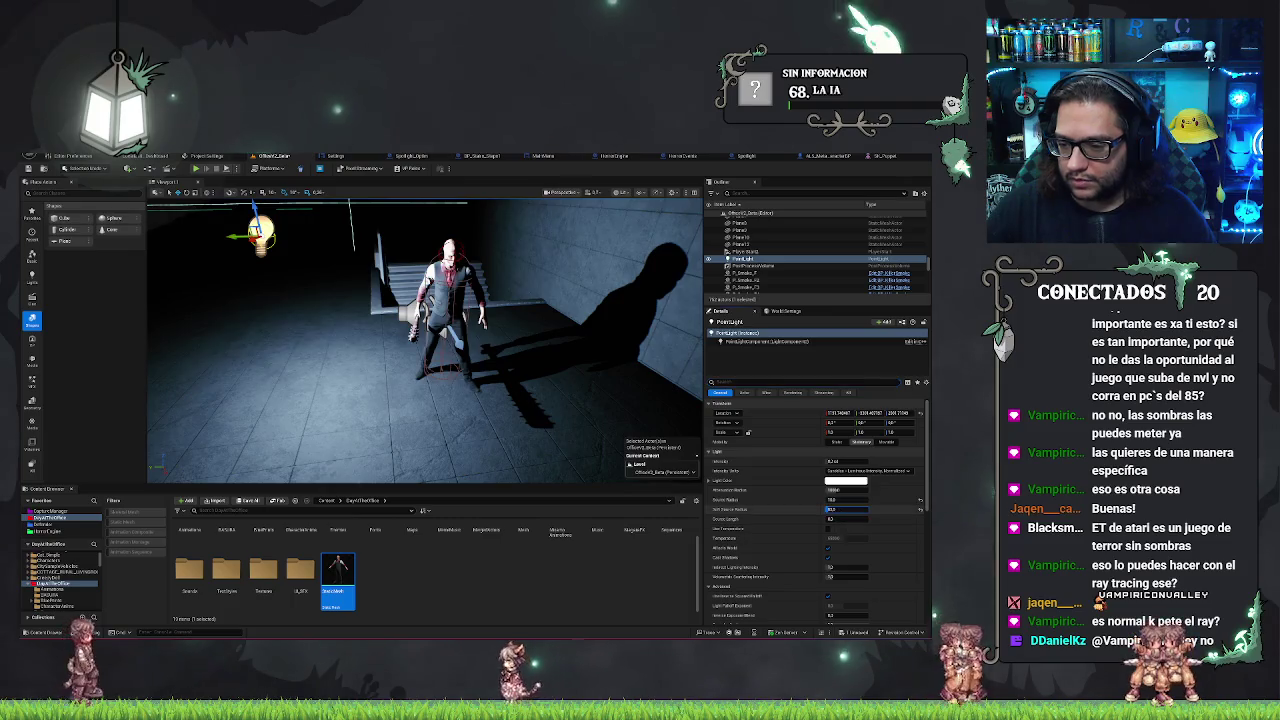
pyautogui.press('Return')
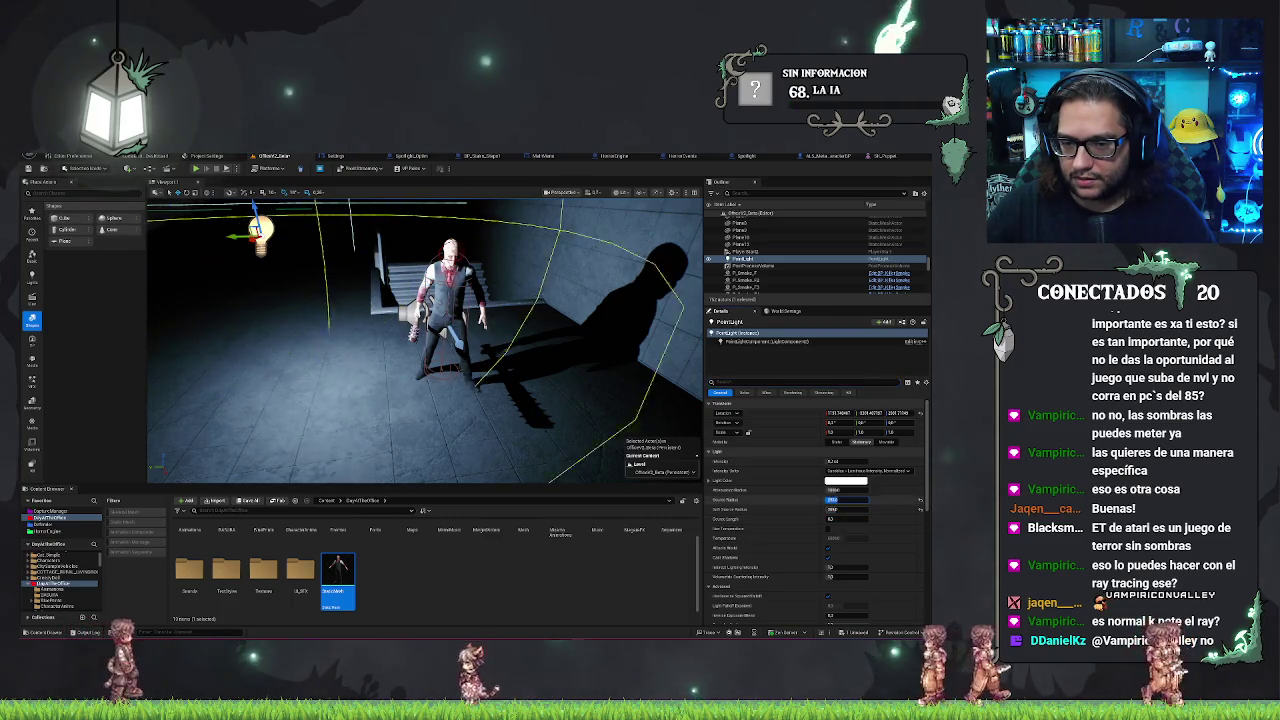
pyautogui.moveTo(870, 511); pyautogui.dragTo(850, 519)
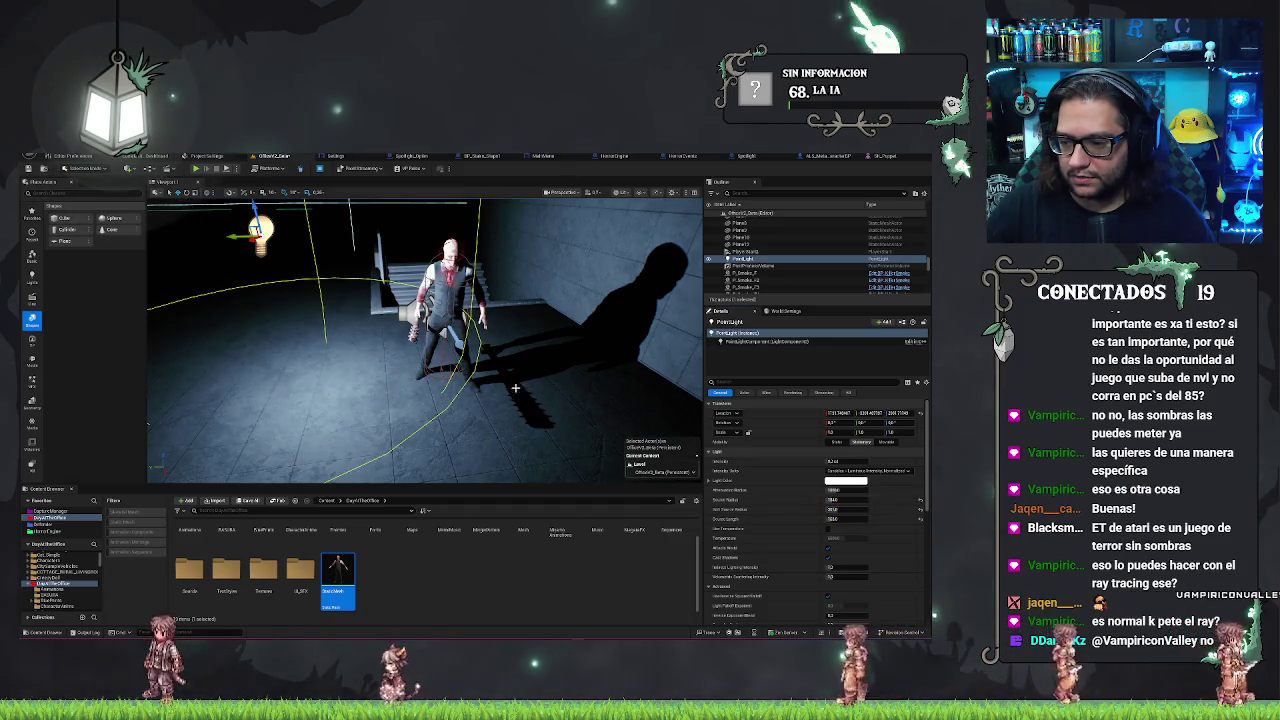
# Frame the demon's wall shadow and selected light in view, then open the Output Log
pyautogui.moveTo(515, 388)
pyautogui.mouseDown()
pyautogui.moveTo(580, 312)
pyautogui.moveTo(515, 317)
pyautogui.mouseUp()
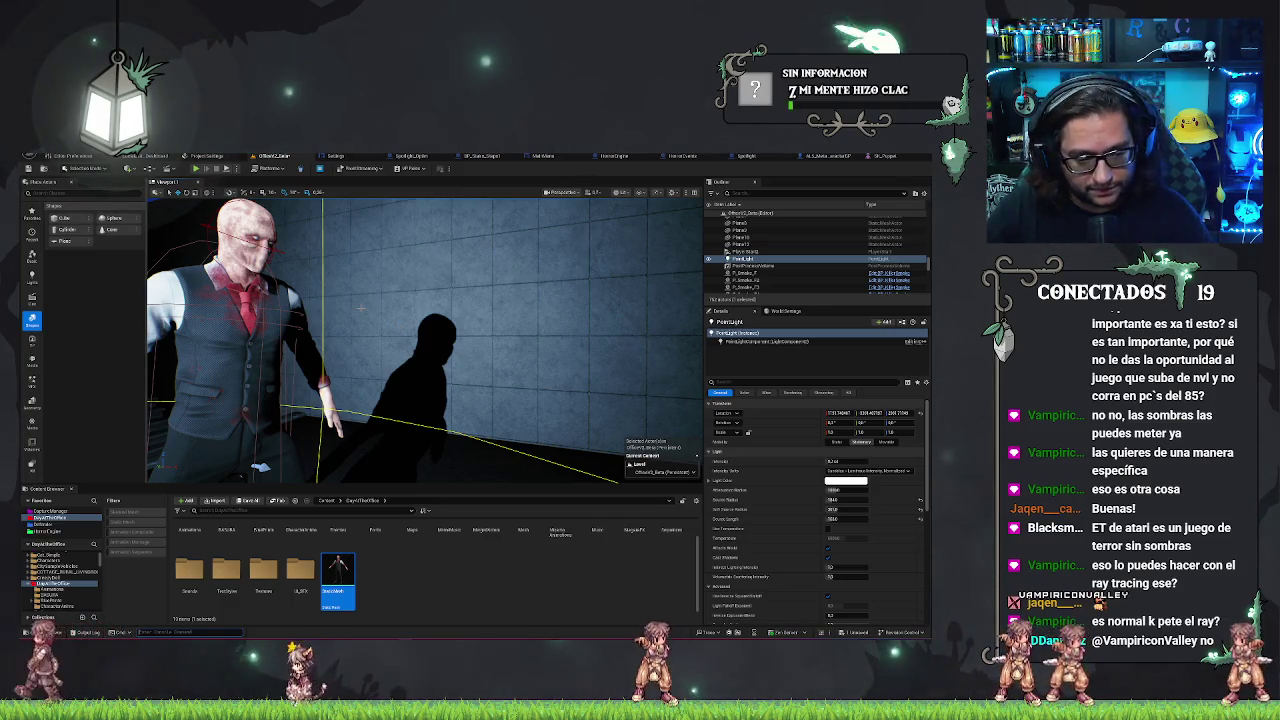
pyautogui.press('f')
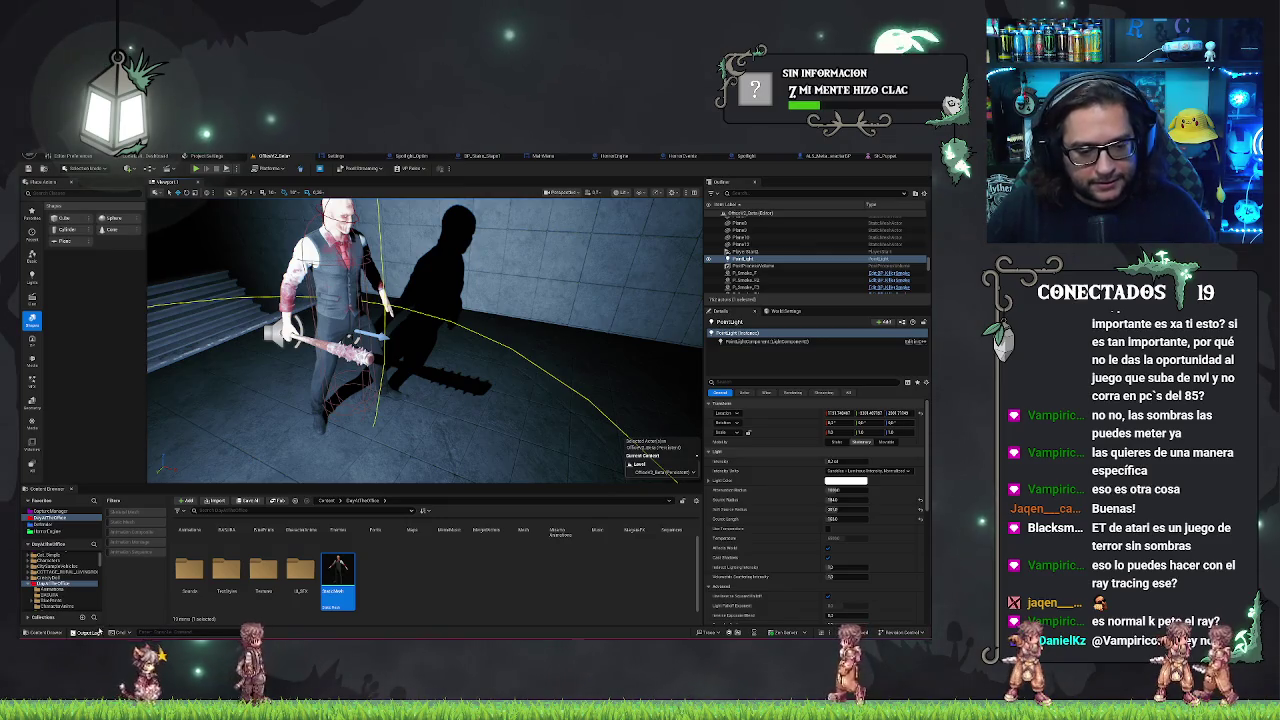
pyautogui.click(87, 633)
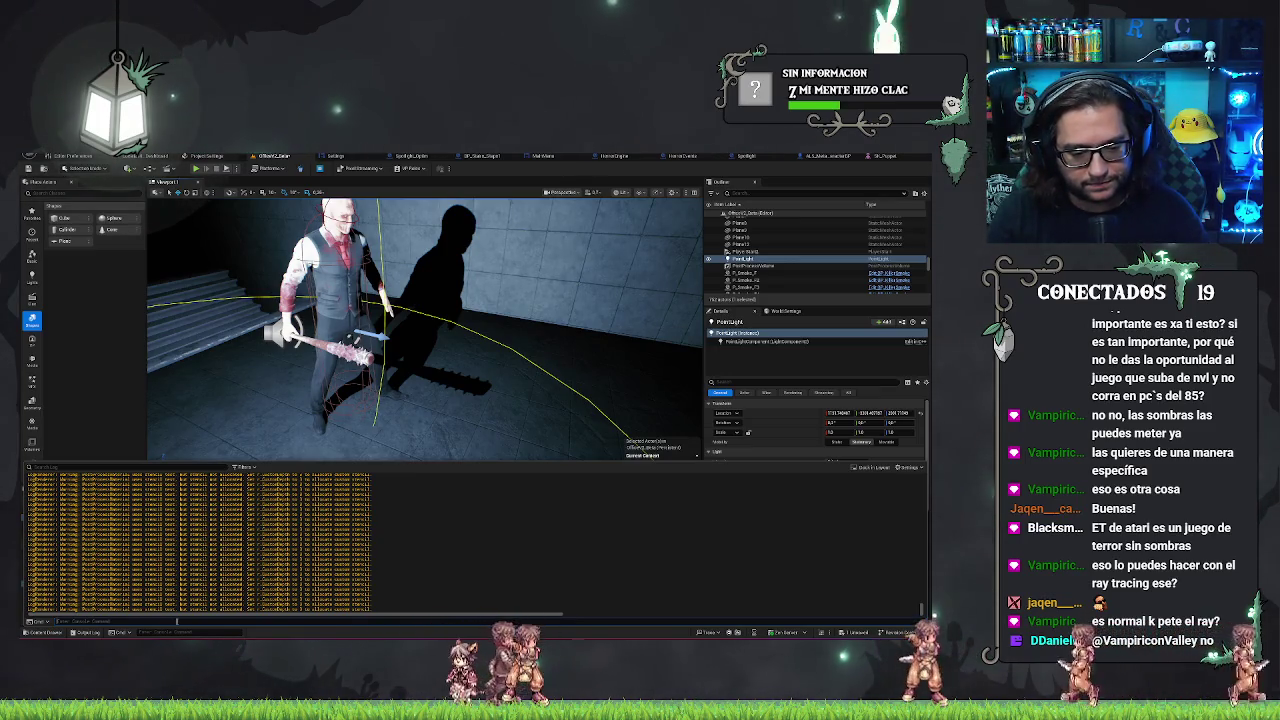
# Enable ray tracing with r.RayTracing.Enable 1 and pull the camera back to see the scene
pyautogui.press('Up')
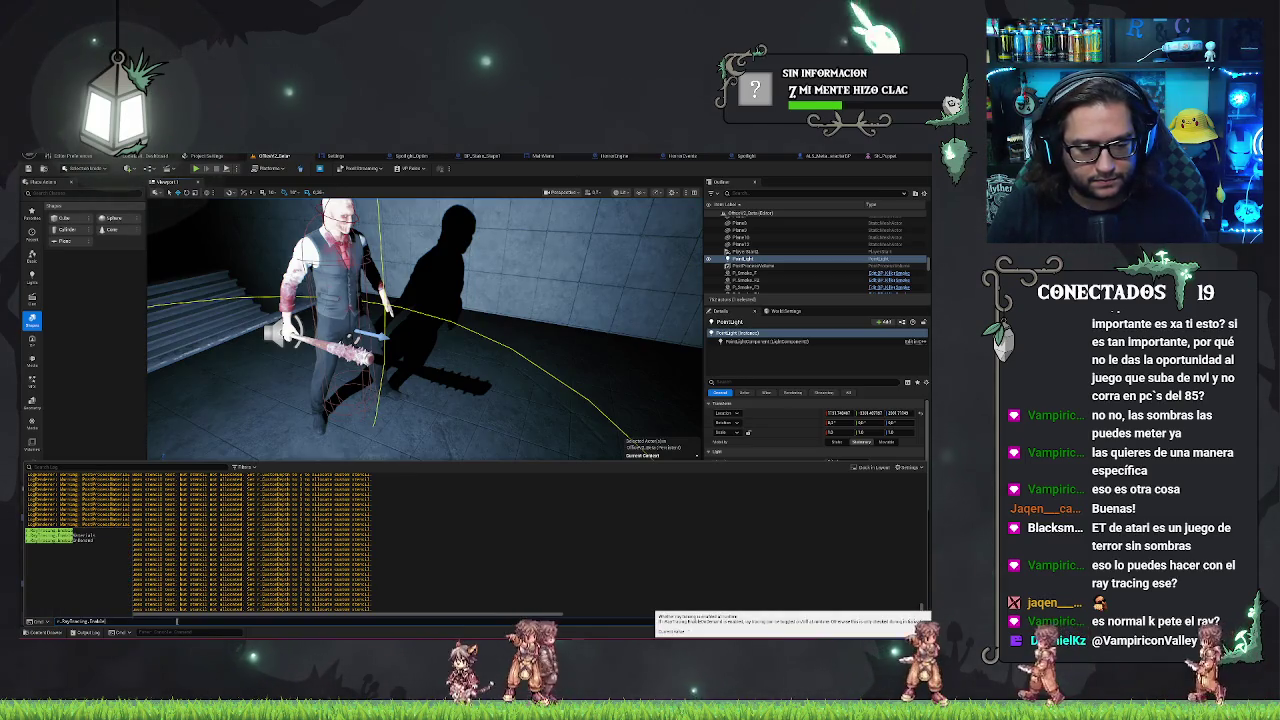
pyautogui.press('Return')
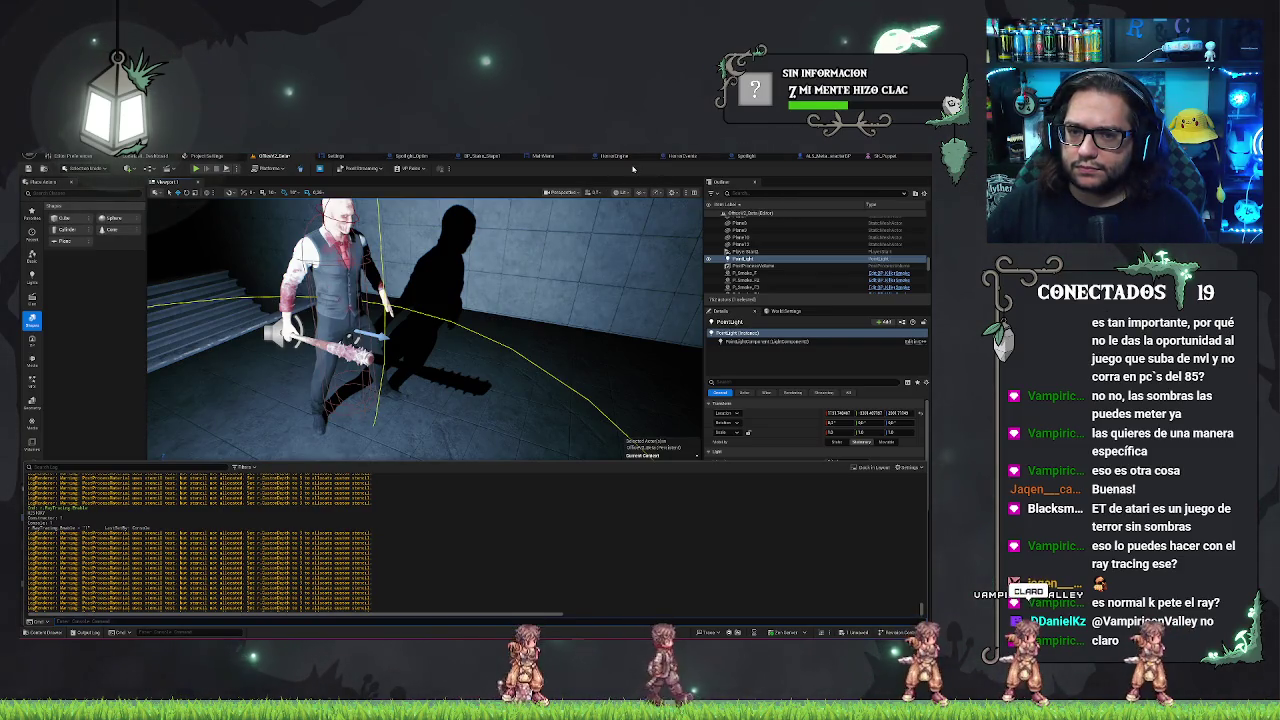
pyautogui.moveTo(420, 330)
pyautogui.mouseDown()
pyautogui.moveTo(470, 320)
pyautogui.moveTo(570, 238)
pyautogui.mouseUp()
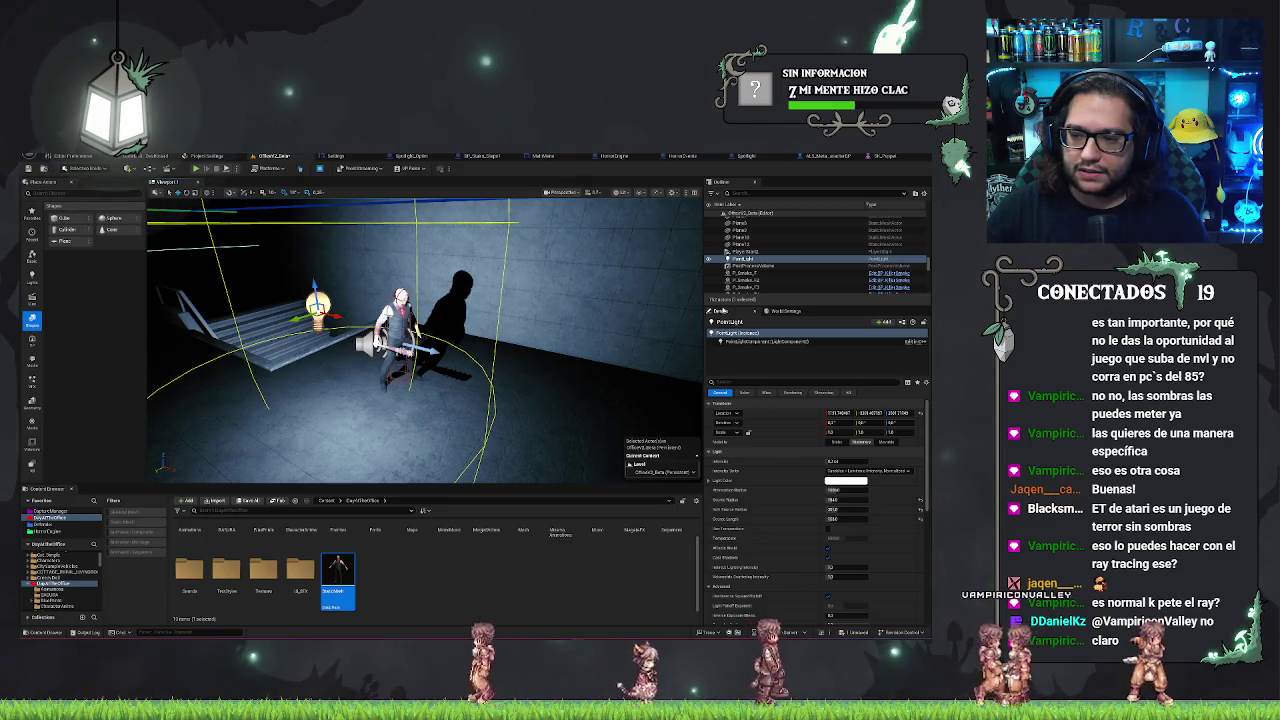
# Filter the point light's Details to 'ray' settings, then start Play In Editor
pyautogui.click(740, 381)
pyautogui.write('ray')
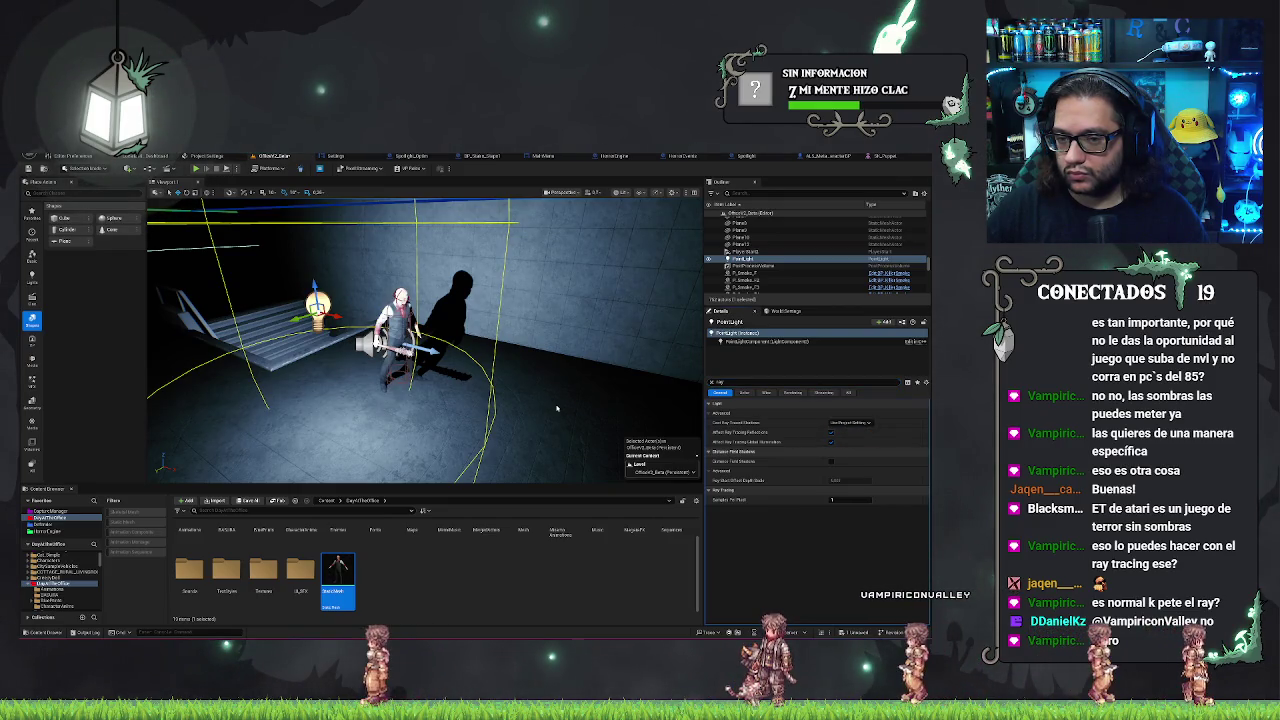
pyautogui.scroll(10, 556, 408)
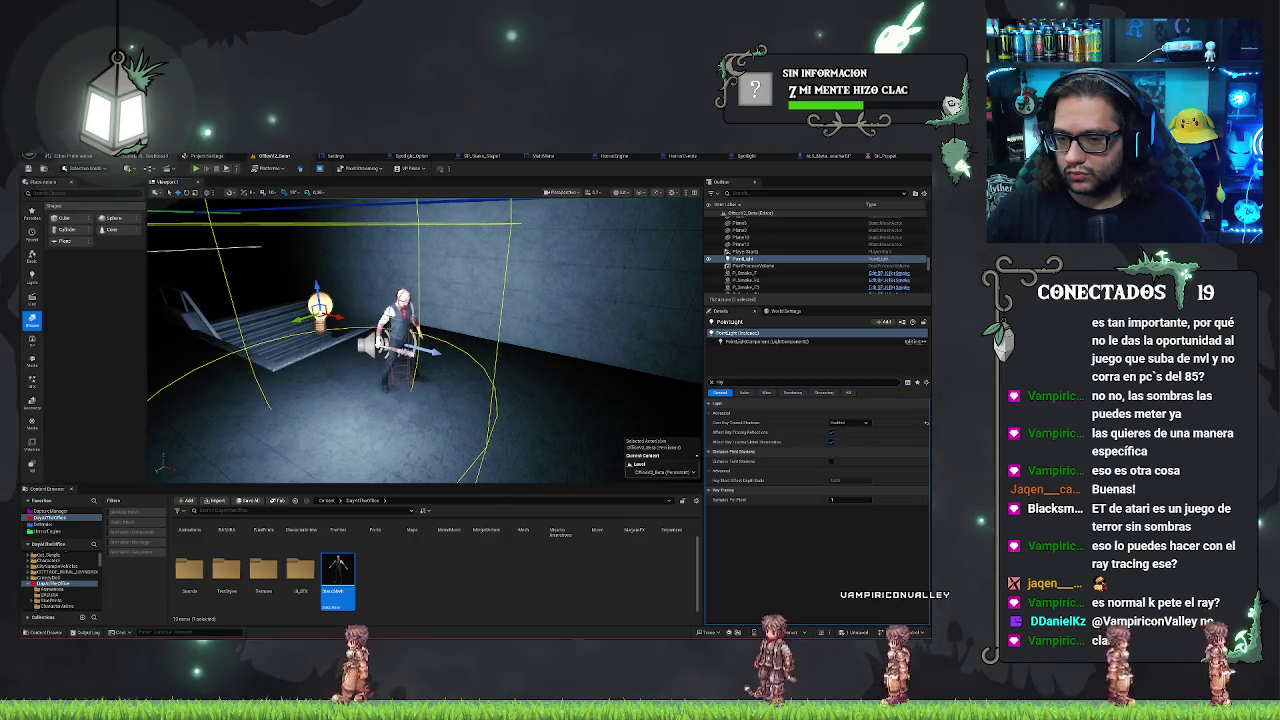
pyautogui.hotkey('alt', 'p')
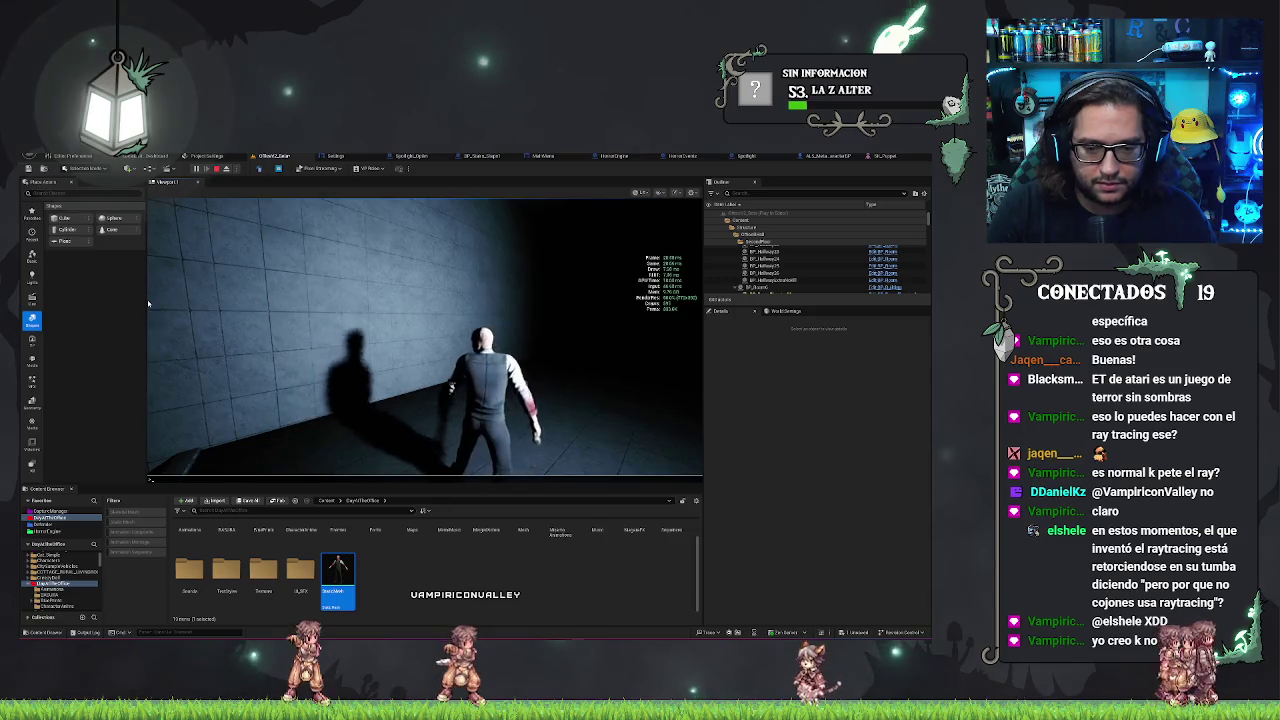
# Disable ray tracing in the in-game console with r.RayTracing.Enable 0
pyautogui.press('`')
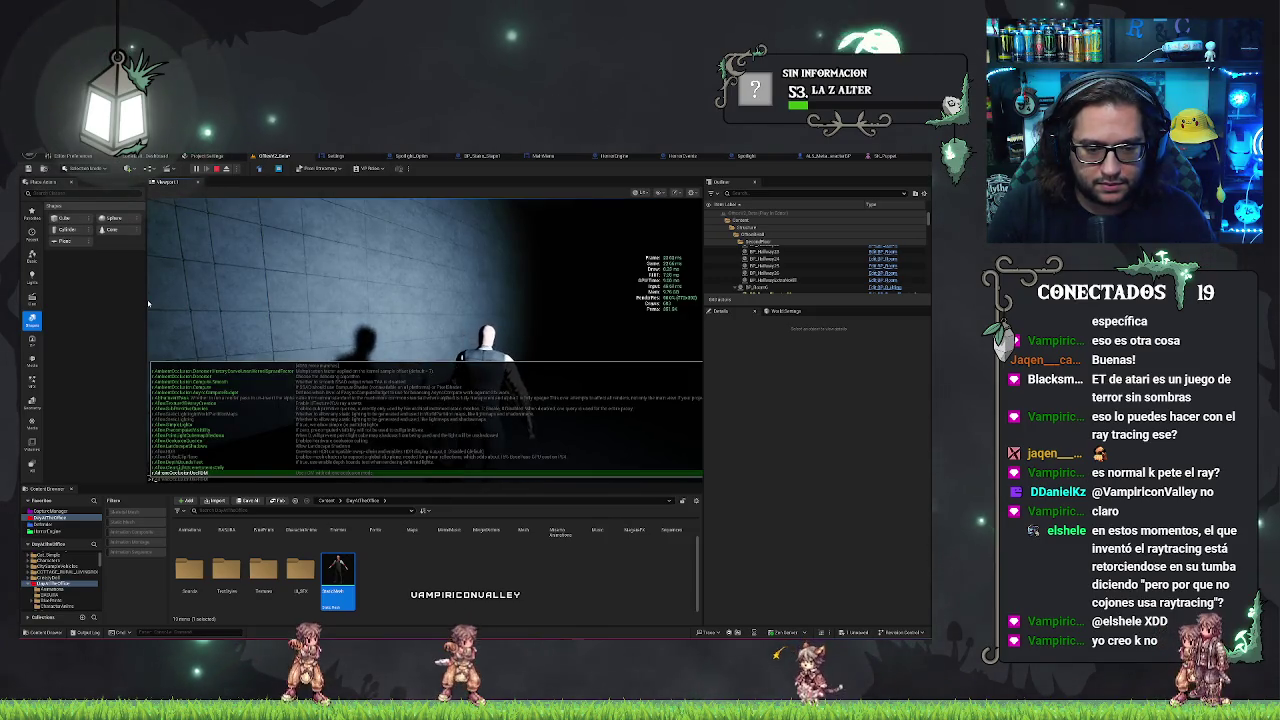
pyautogui.write('ray')
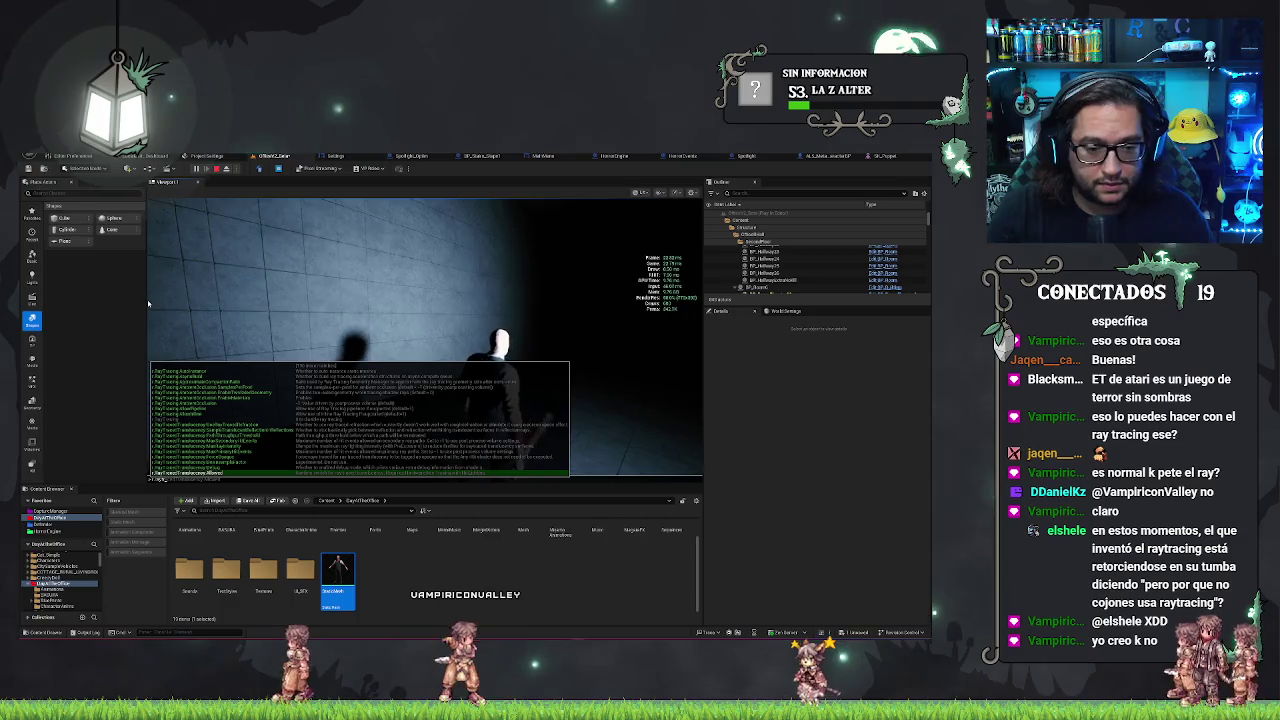
pyautogui.write('cull')
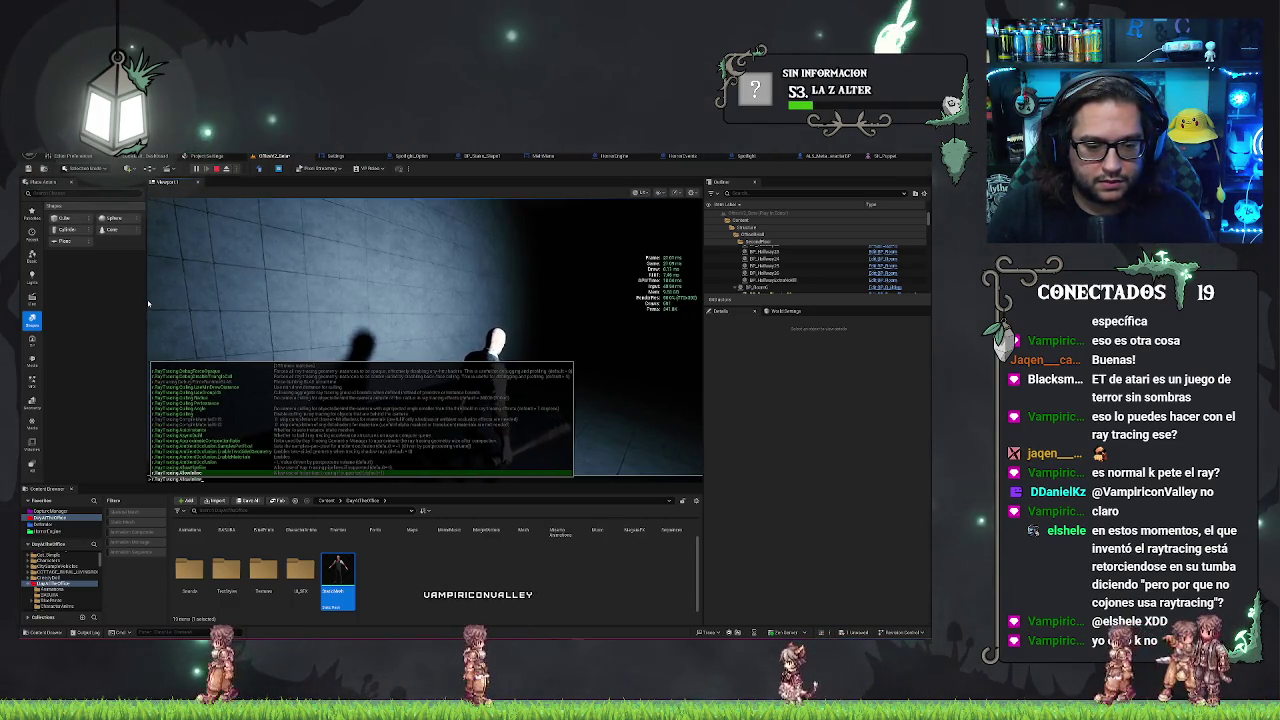
pyautogui.write('r.RayTracing.Enable 0')
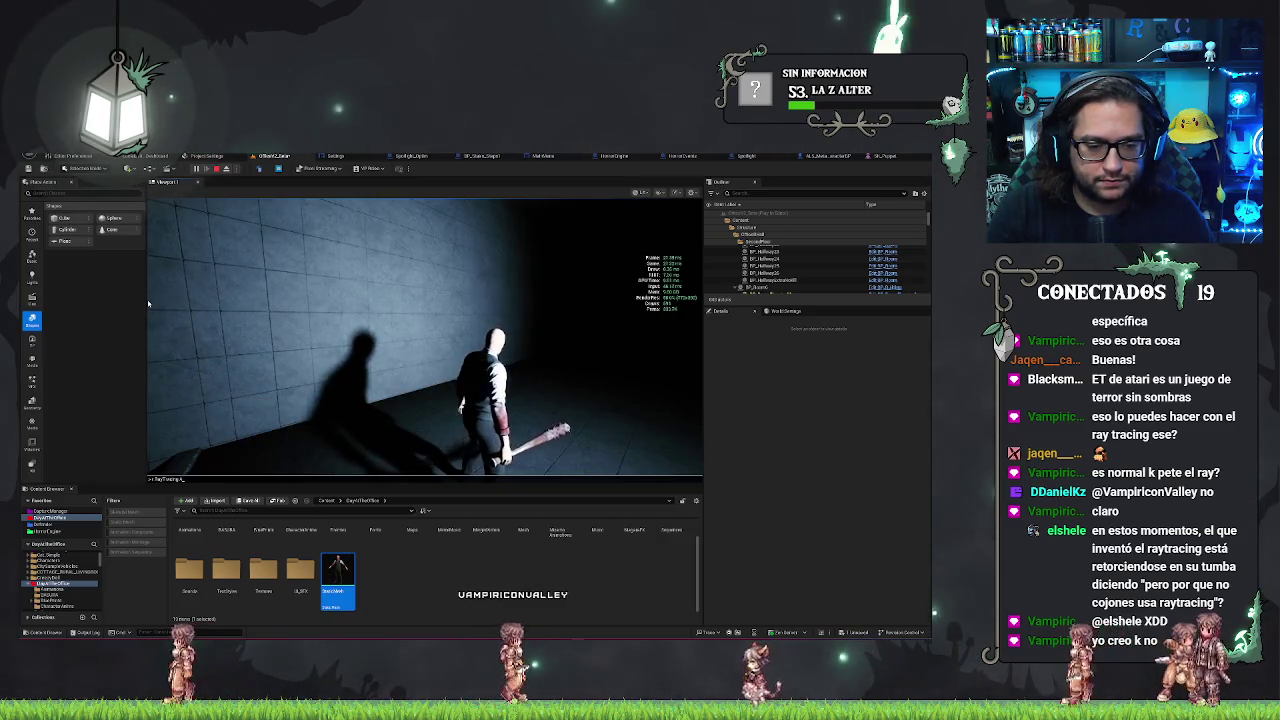
pyautogui.press('Return')
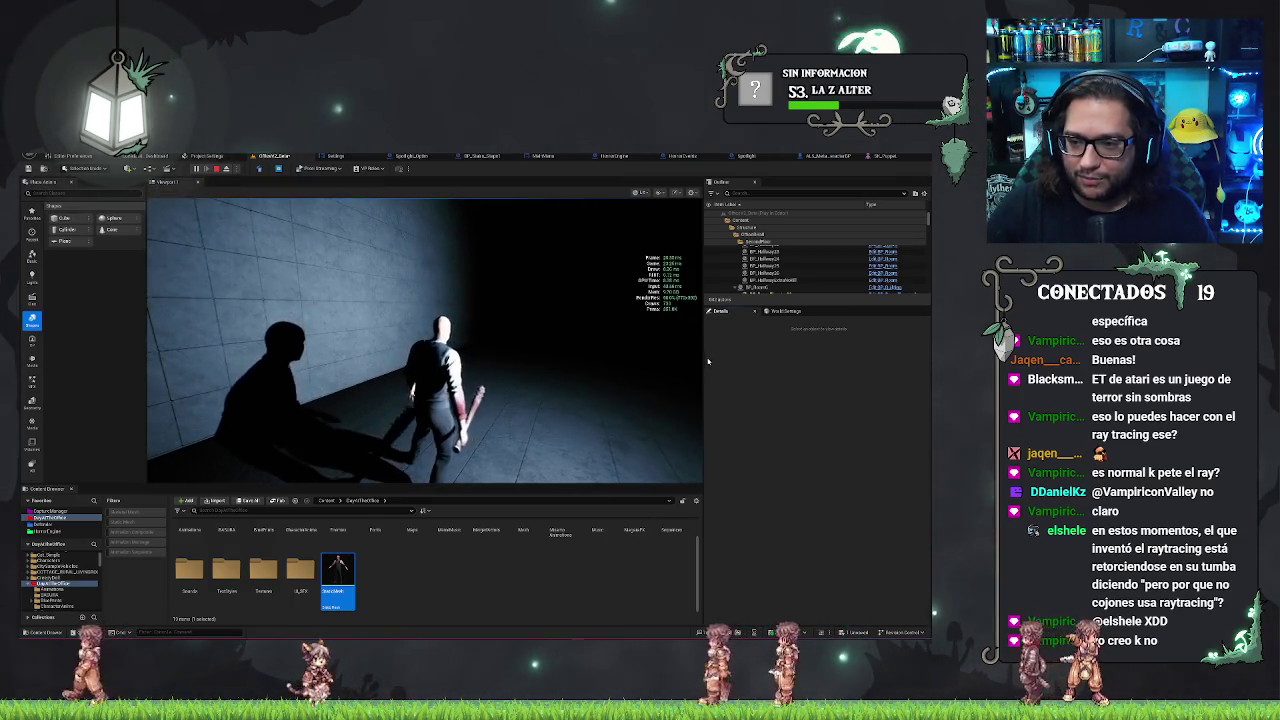
# Drag the panel splitters to make the game viewport wider and taller
pyautogui.moveTo(703, 356); pyautogui.dragTo(910, 358)
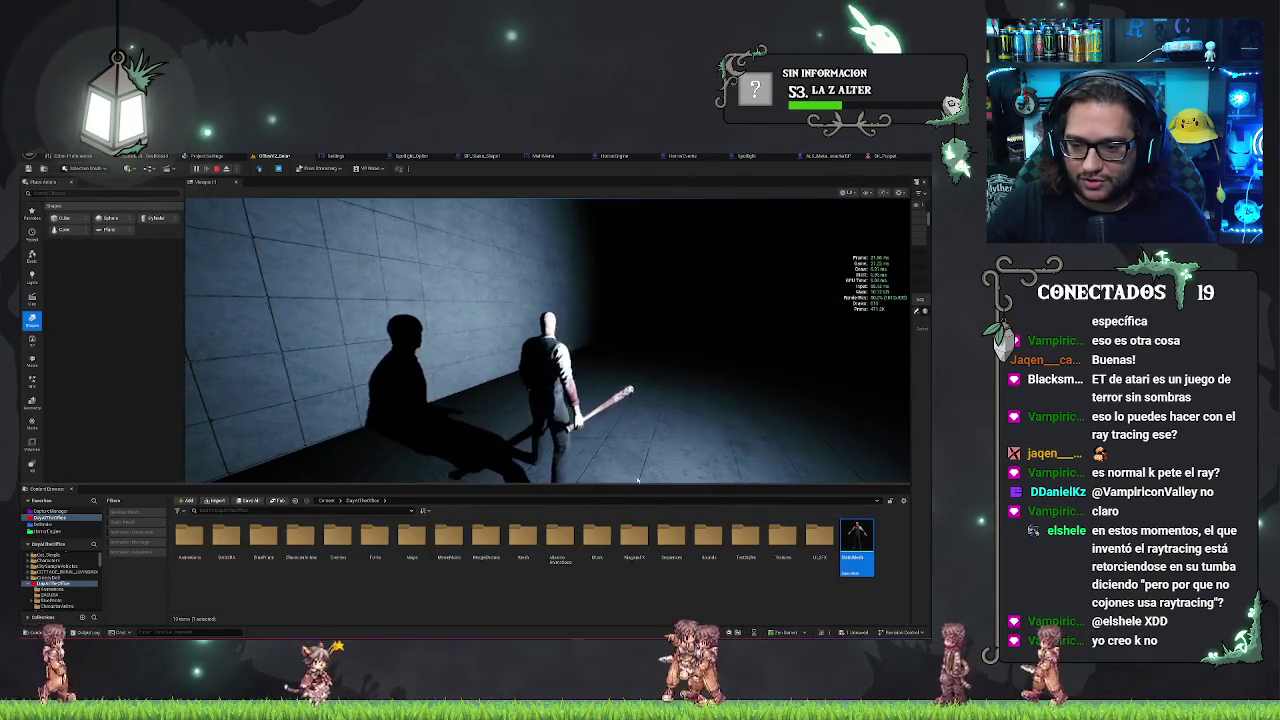
pyautogui.moveTo(749, 489); pyautogui.dragTo(700, 499)
pyautogui.moveTo(637, 536); pyautogui.dragTo(645, 591)
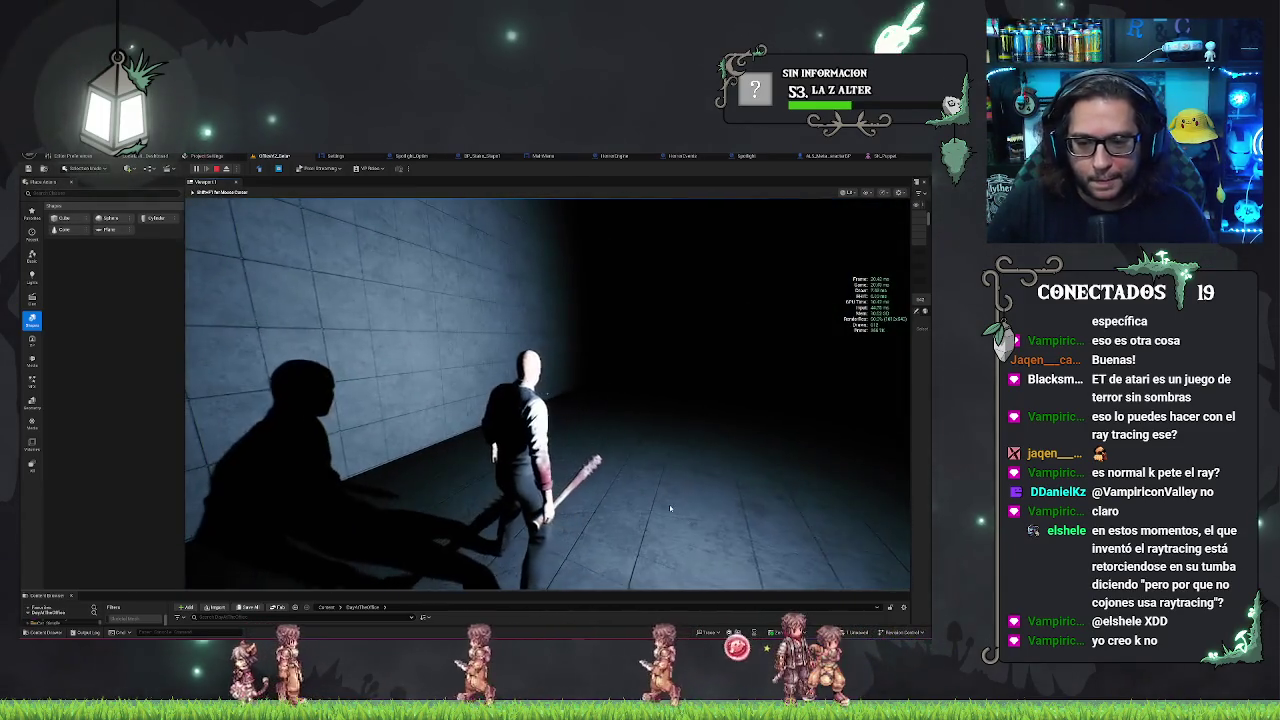
# Re-enable ray tracing from the console and walk the character away from the camera
pyautogui.press('`')
pyautogui.press('`')
pyautogui.press('`')
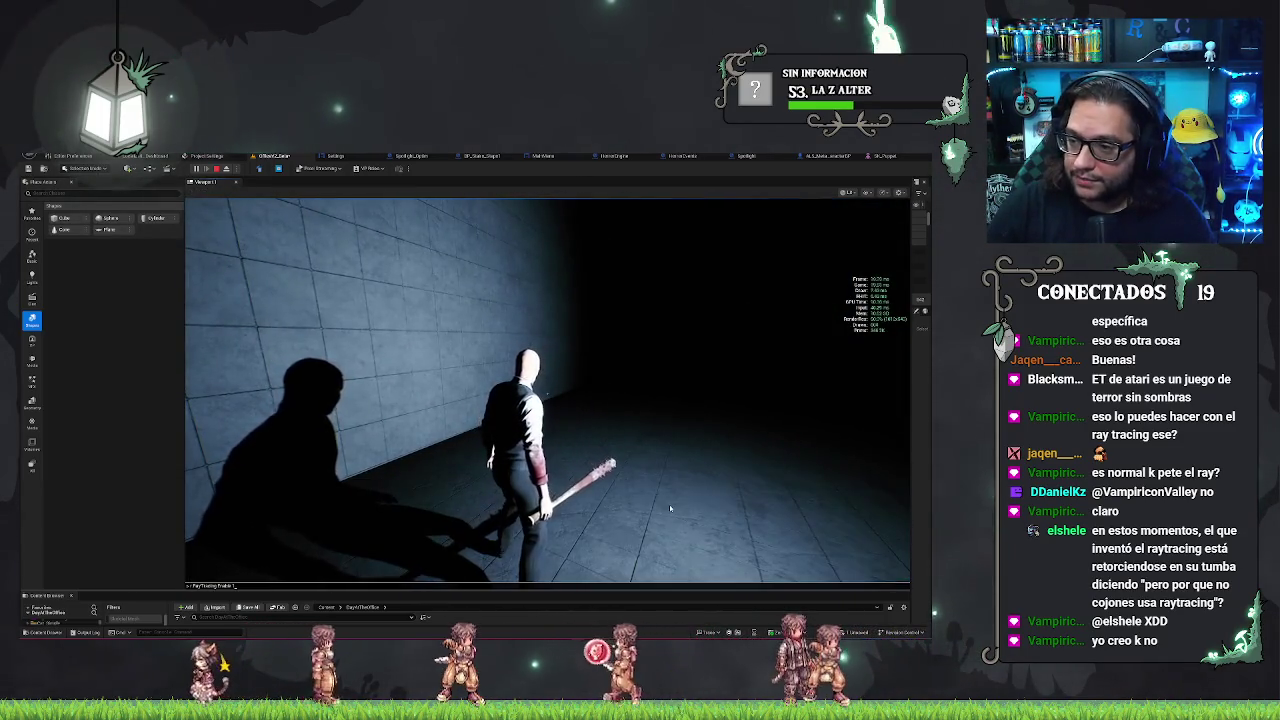
pyautogui.click(670, 508)
pyautogui.press('Return')
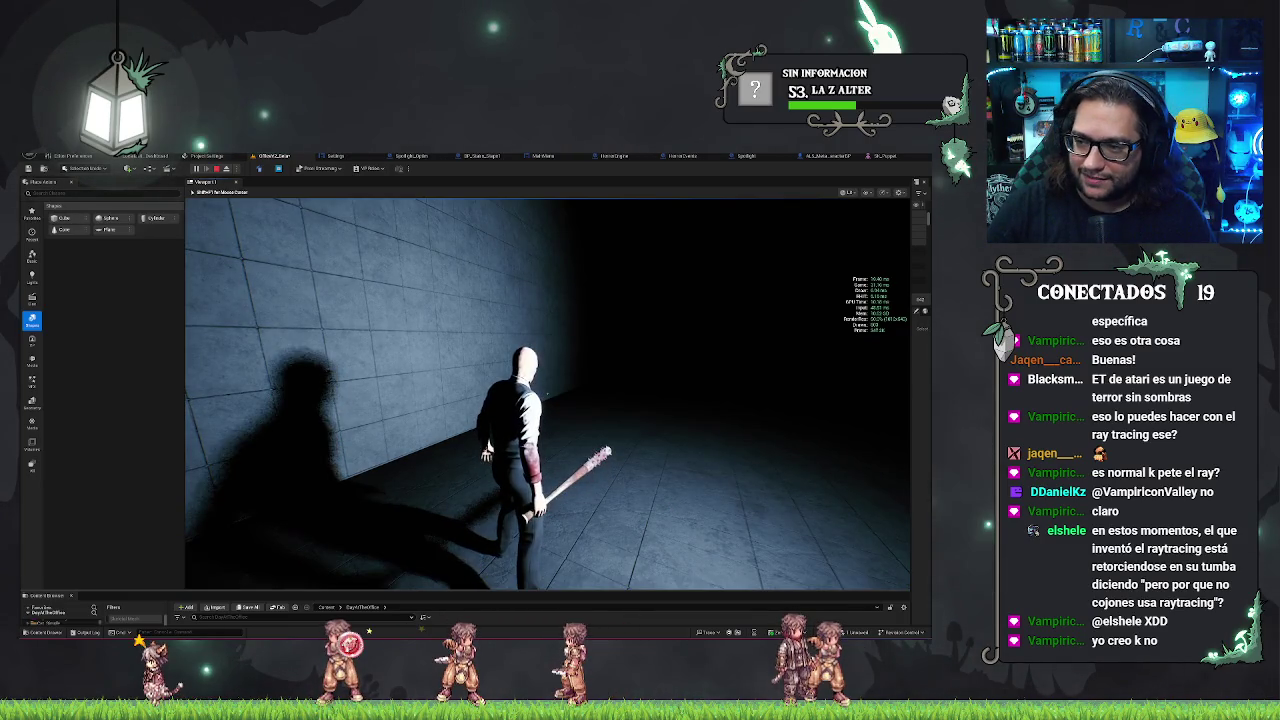
pyautogui.press('w')
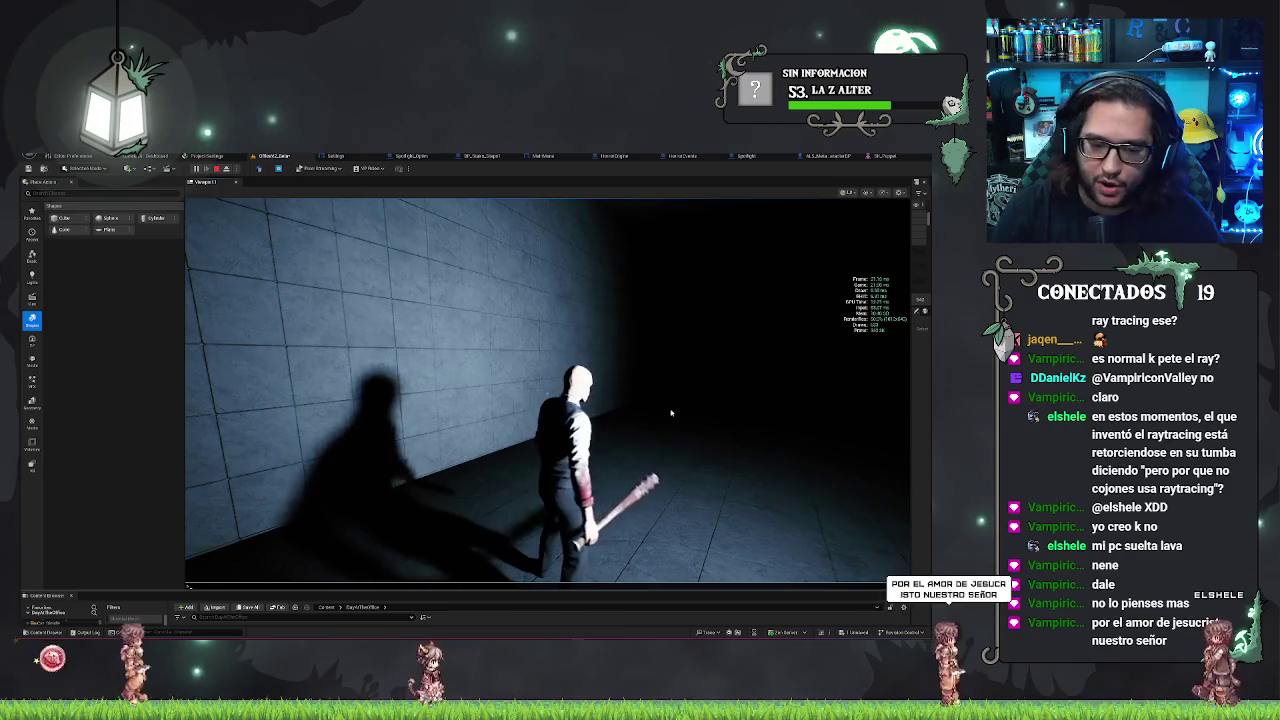
# Add a frame-rate readout with the stat fps console command
pyautogui.press('`')
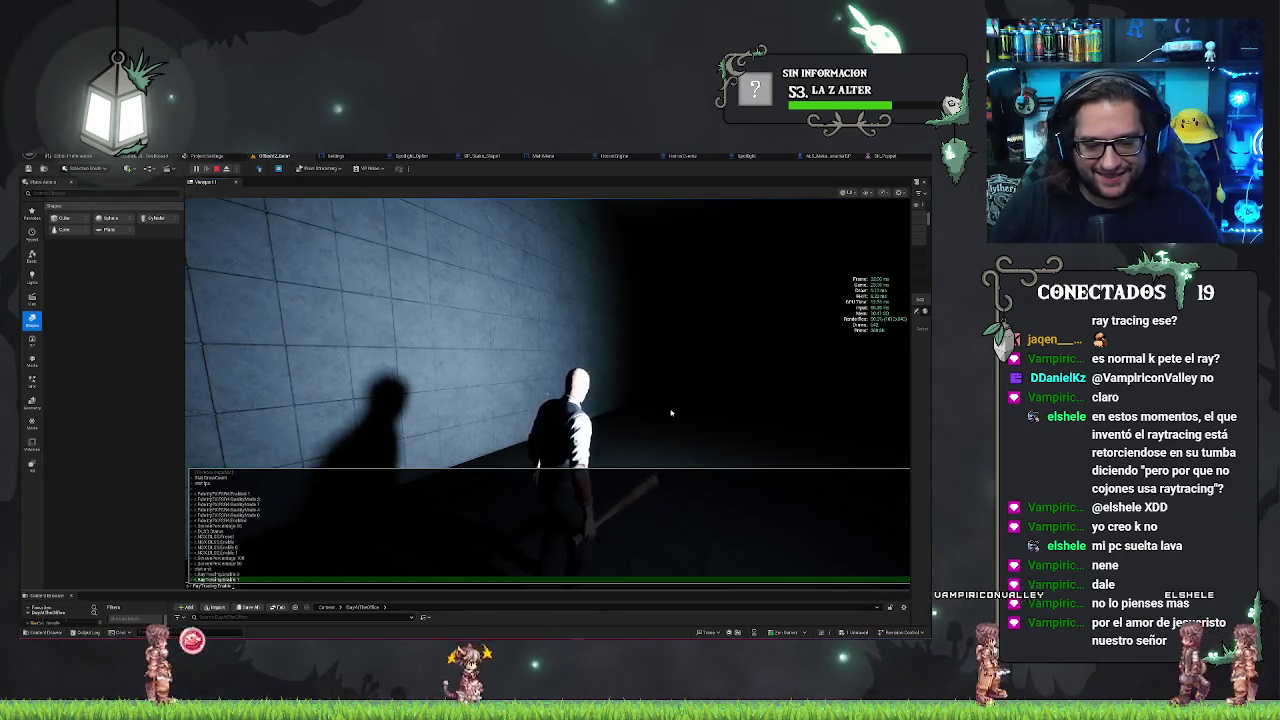
pyautogui.press('Tab')
pyautogui.press('Return')
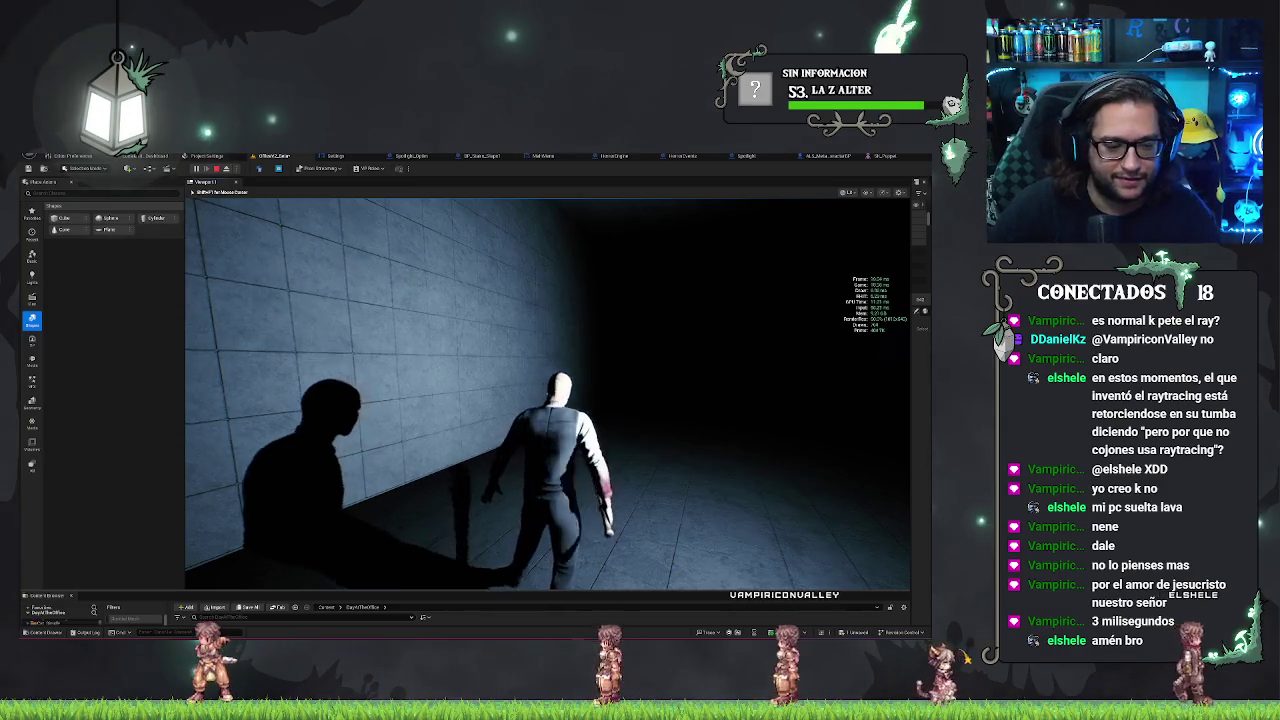
pyautogui.press('`')
pyautogui.write('stat')
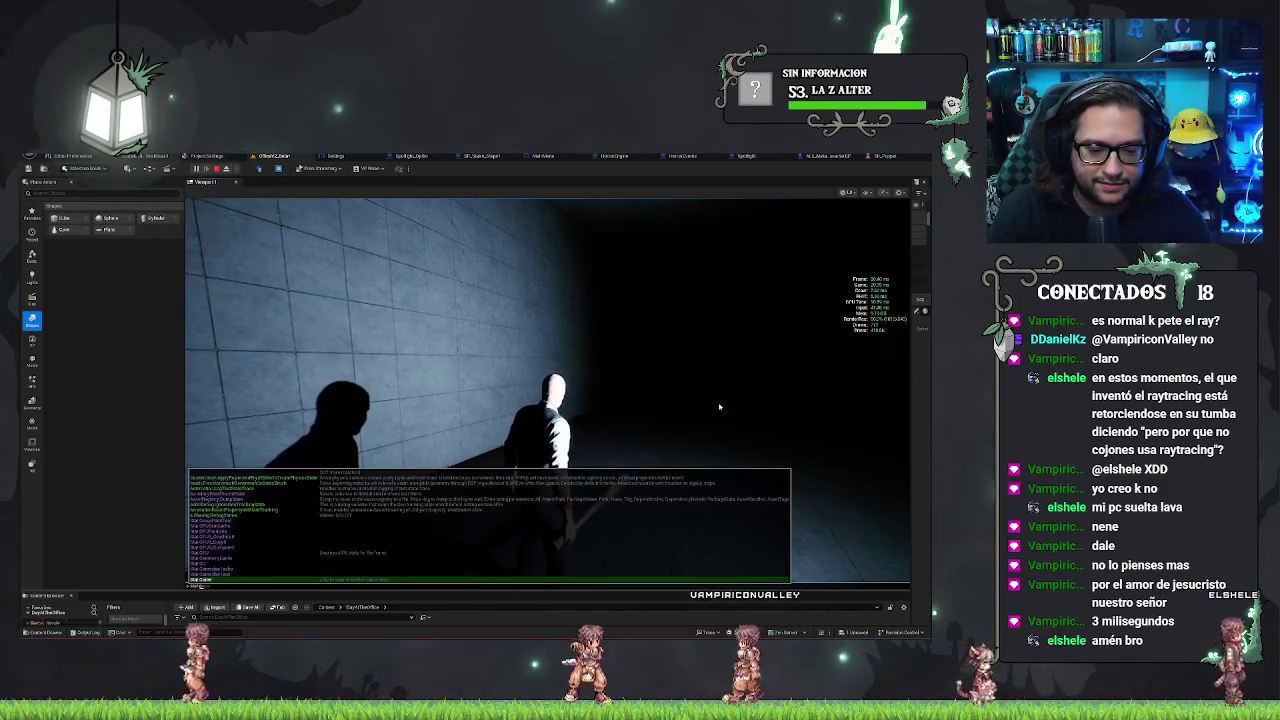
pyautogui.write(' fps')
pyautogui.press('Return')
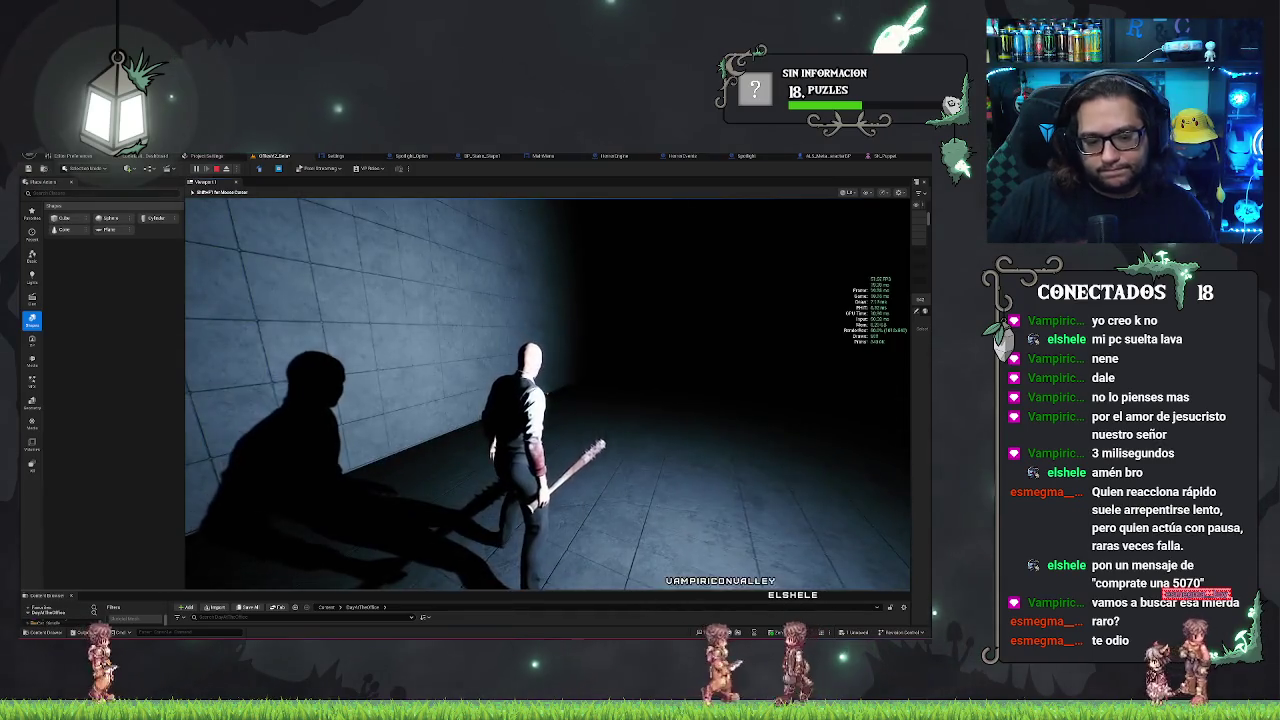
# Close the console without running r.DistanceField, swing the bat, and stop the play session
pyautogui.press('`')
pyautogui.press('`')
pyautogui.write('r.DistanceField')
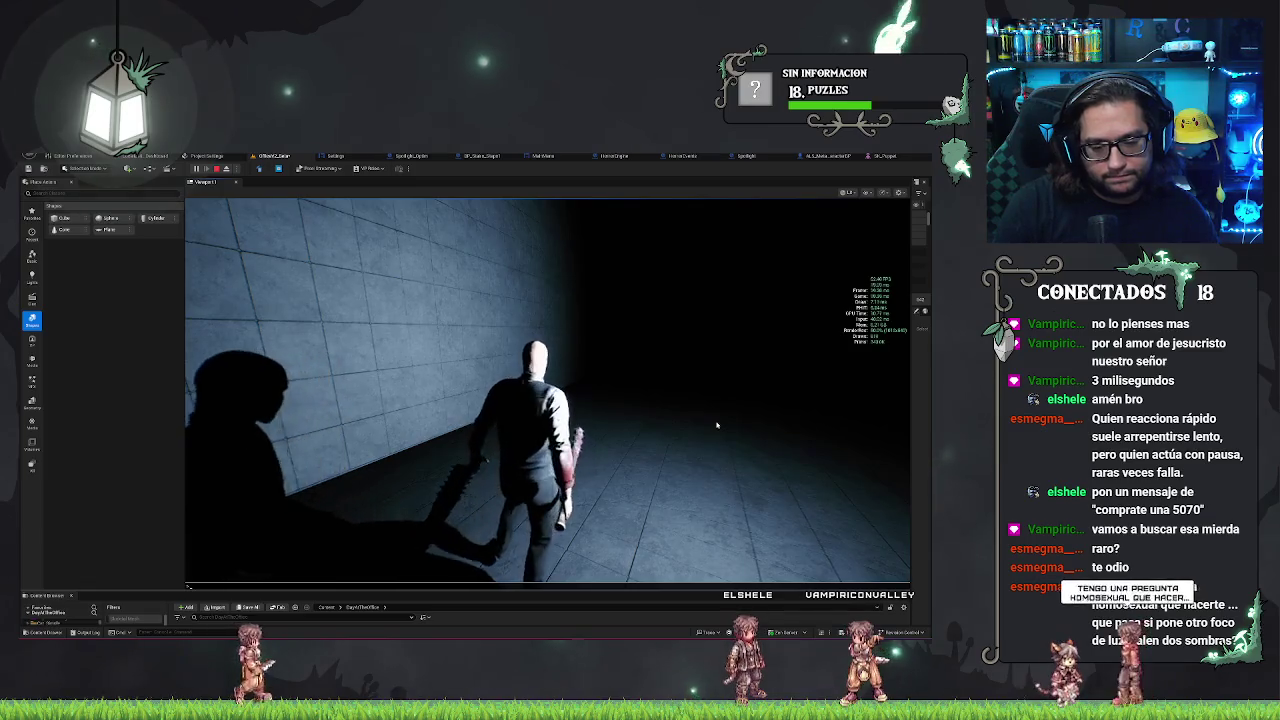
pyautogui.press('`')
pyautogui.press('Return')
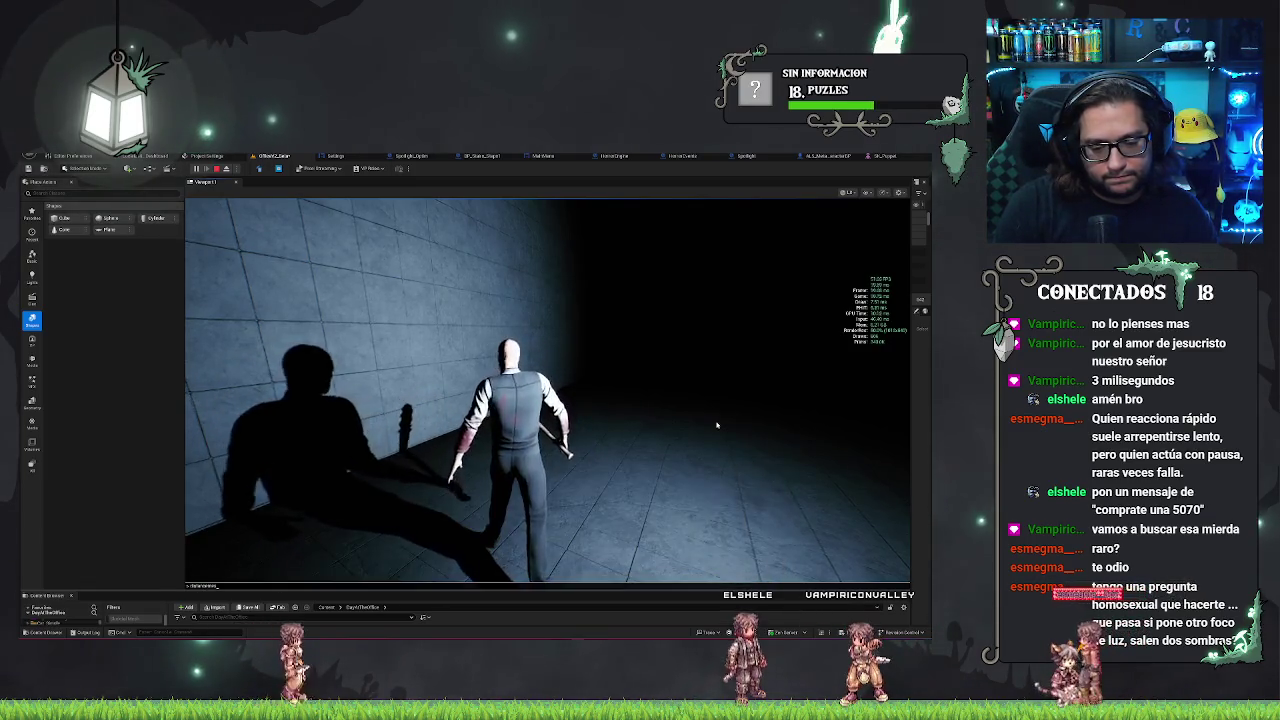
pyautogui.click(716, 425)
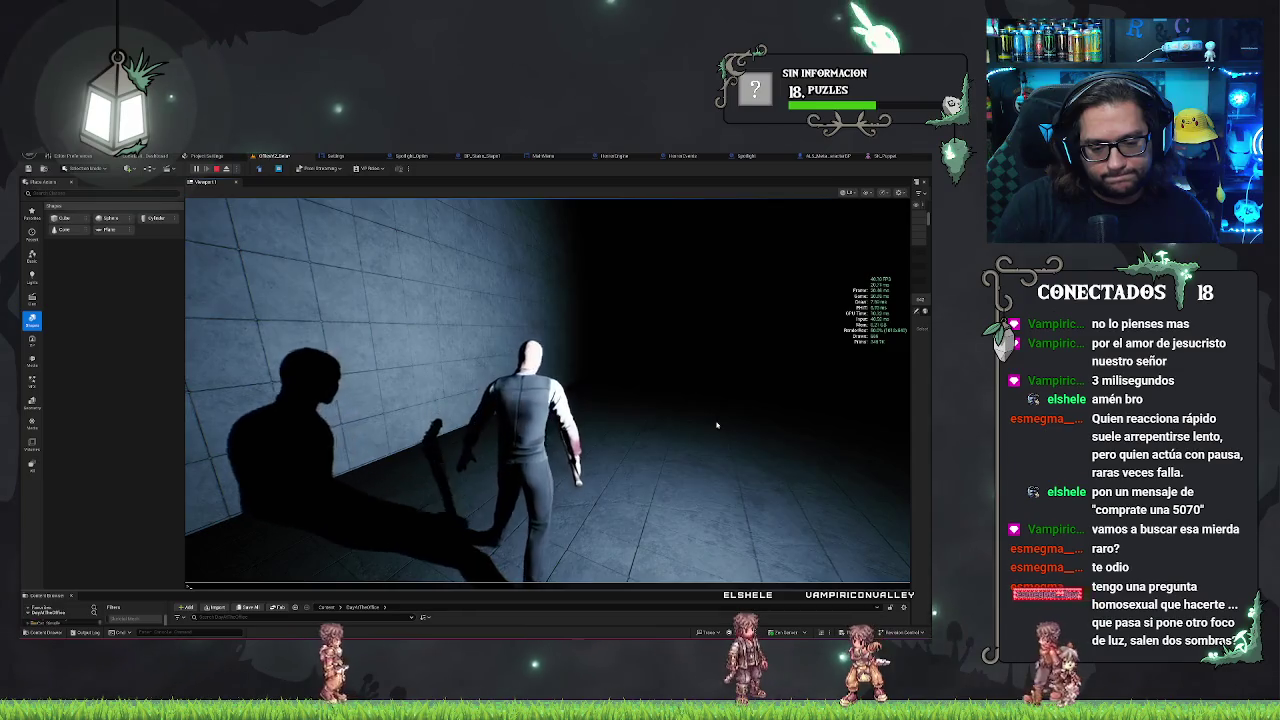
pyautogui.press('Escape')
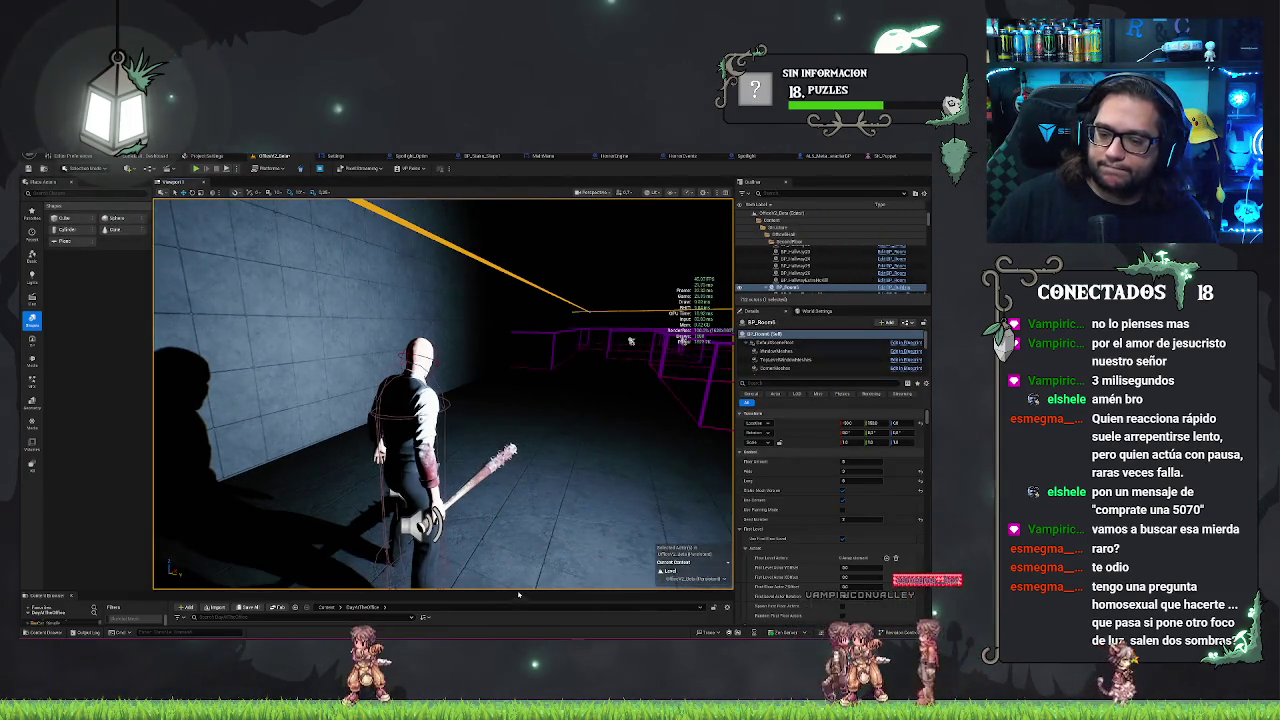
# Delete the selected point light, then the BP_Demon character, from the level
pyautogui.moveTo(555, 592); pyautogui.dragTo(555, 510)
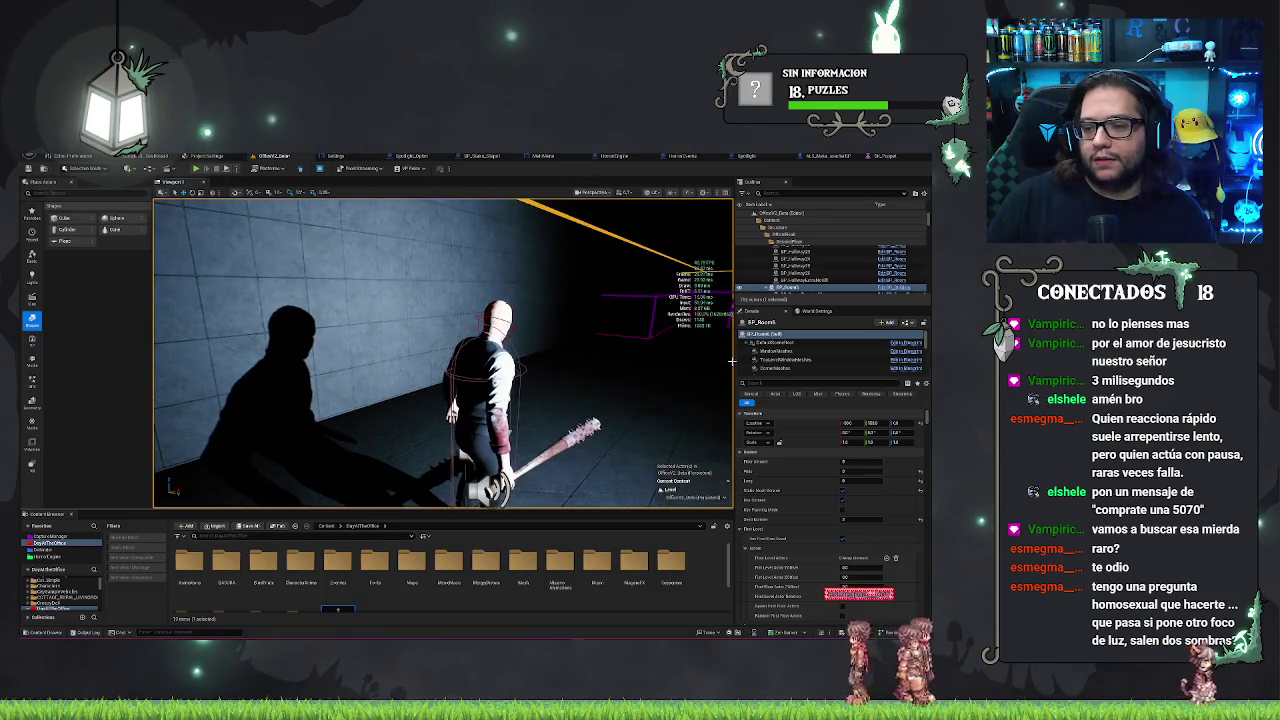
pyautogui.moveTo(731, 361); pyautogui.dragTo(542, 335)
pyautogui.click(570, 295)
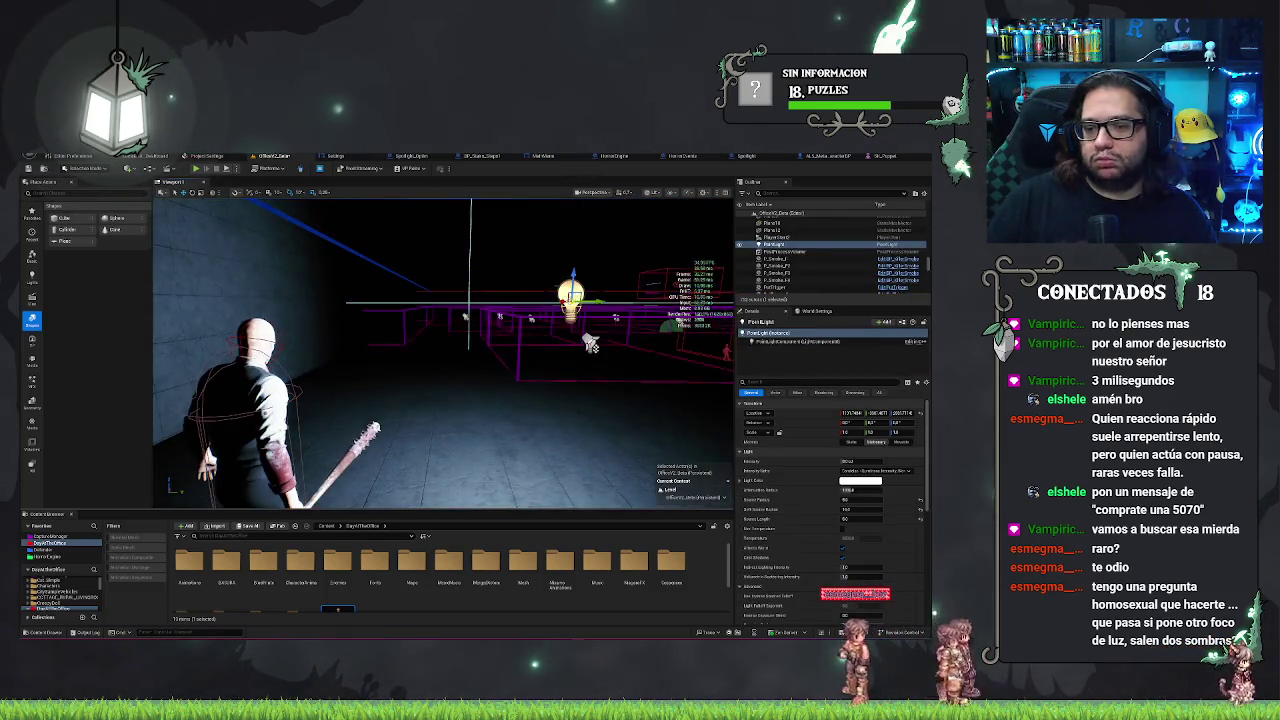
pyautogui.press('Delete')
pyautogui.click(260, 386)
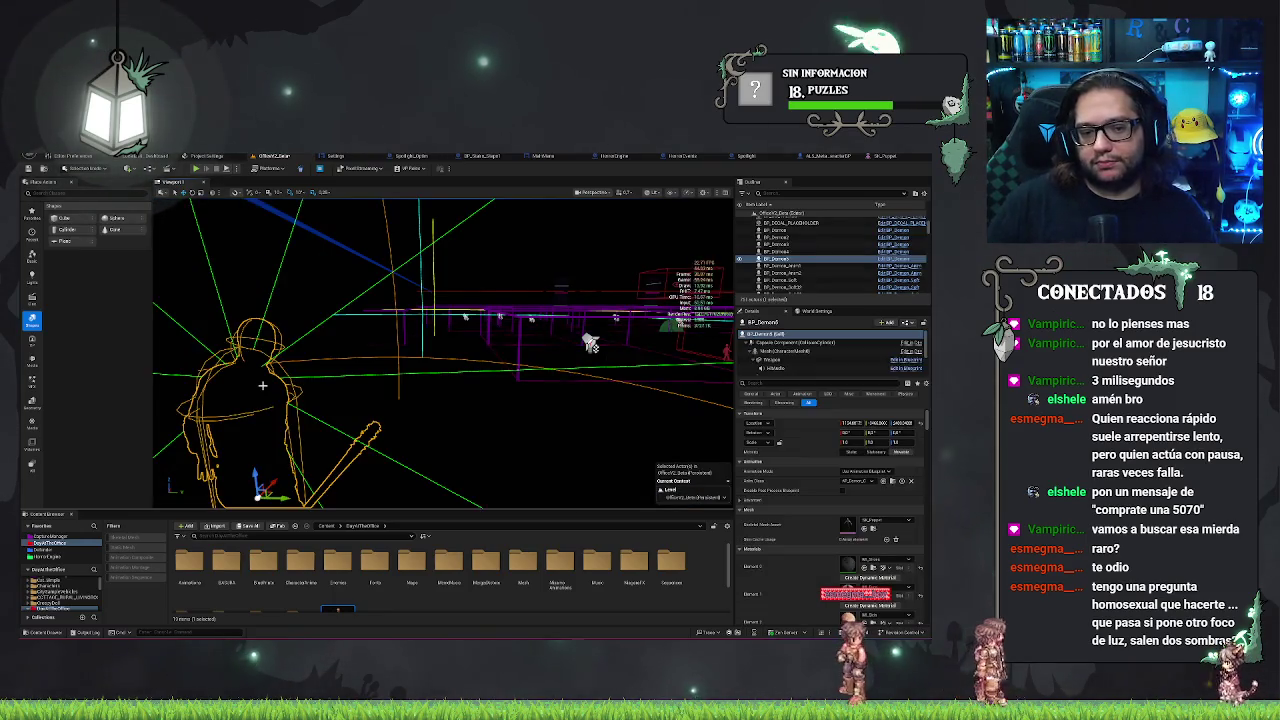
pyautogui.press('Delete')
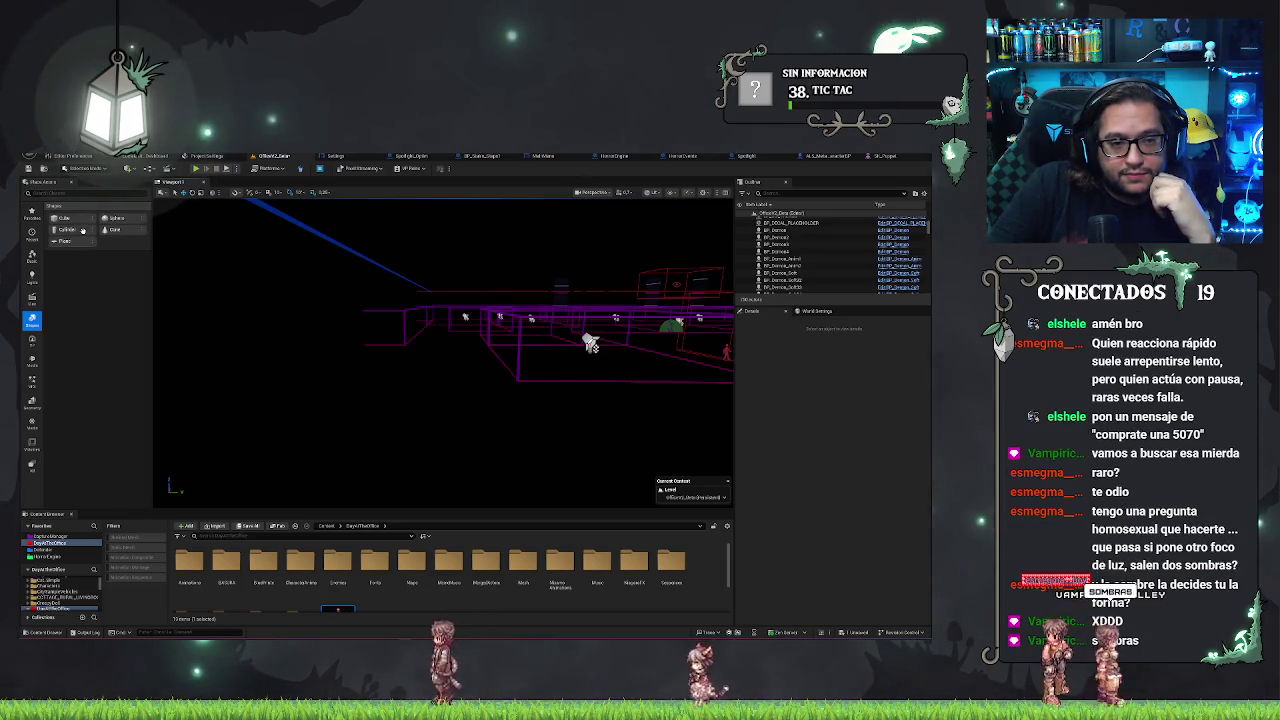
# Show the render stats readout and place a sphere low in the room
pyautogui.hotkey('ctrl', 'shift', 'h')
pyautogui.moveTo(420, 450); pyautogui.dragTo(420, 415)
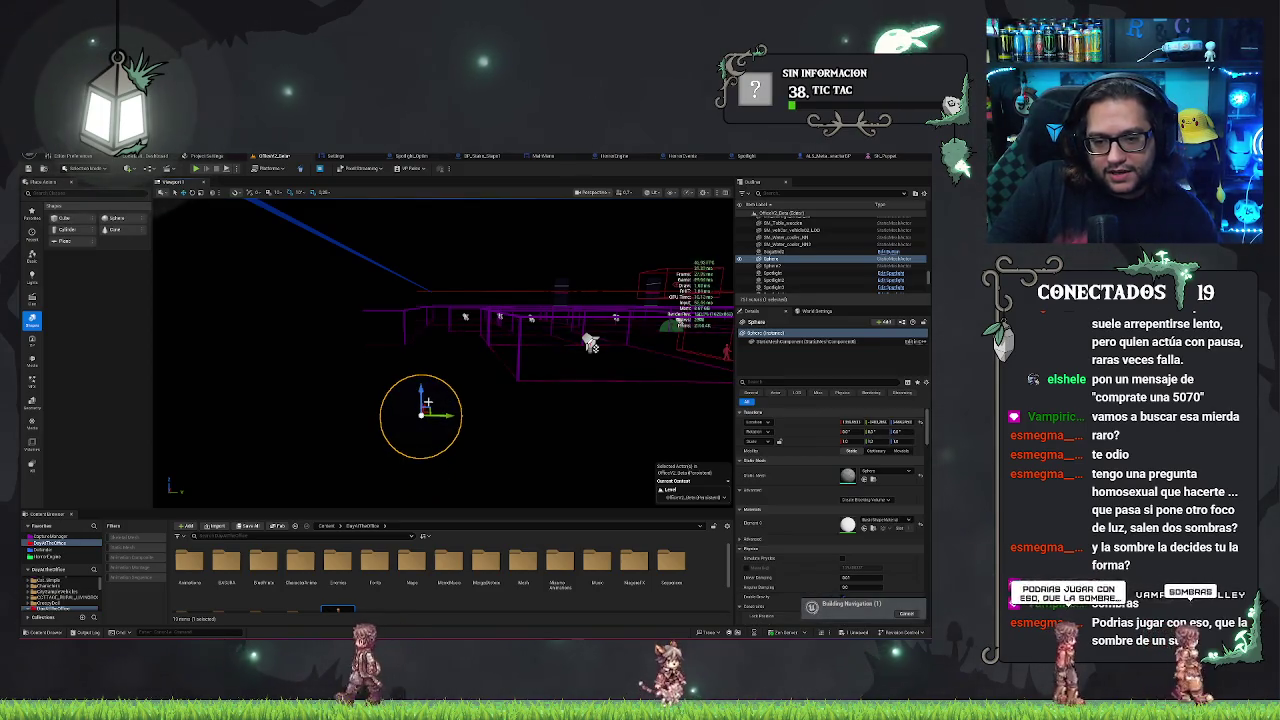
pyautogui.moveTo(424, 404)
pyautogui.mouseDown()
pyautogui.moveTo(410, 428)
pyautogui.moveTo(422, 410)
pyautogui.mouseUp()
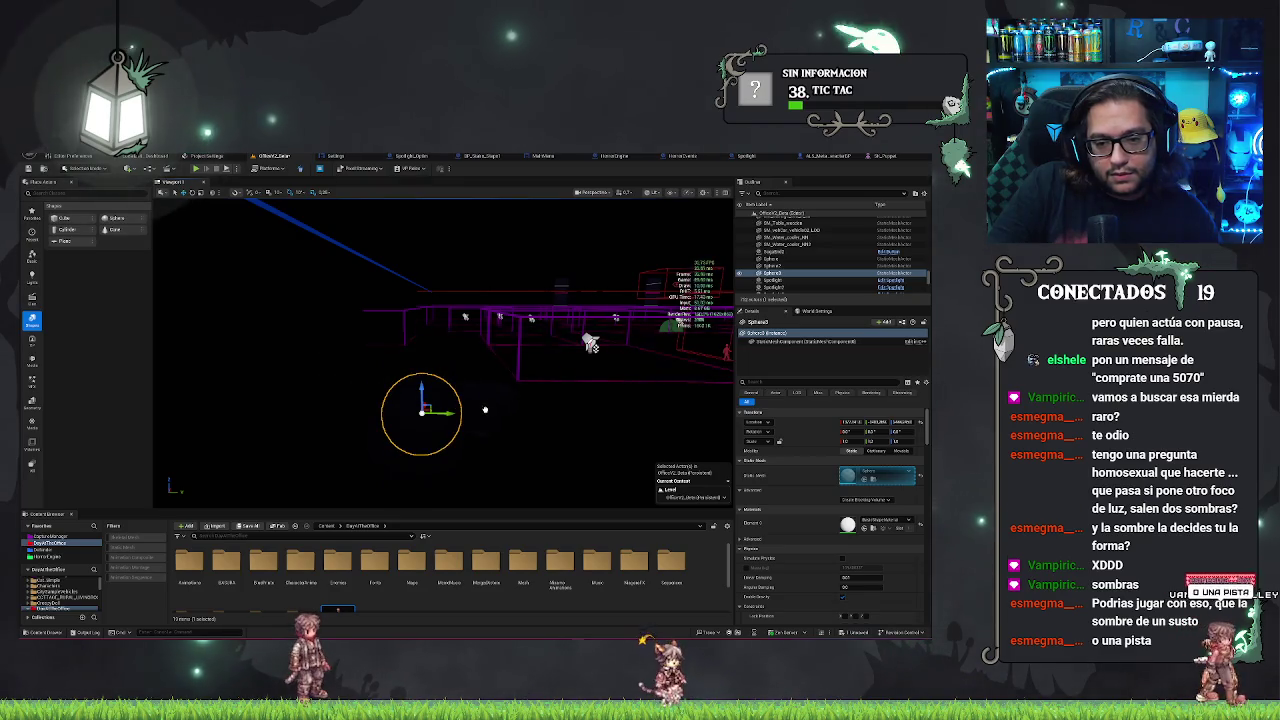
# Place a cylinder further back, frame it, and add a Point Light near the shapes
pyautogui.moveTo(481, 430); pyautogui.dragTo(368, 432)
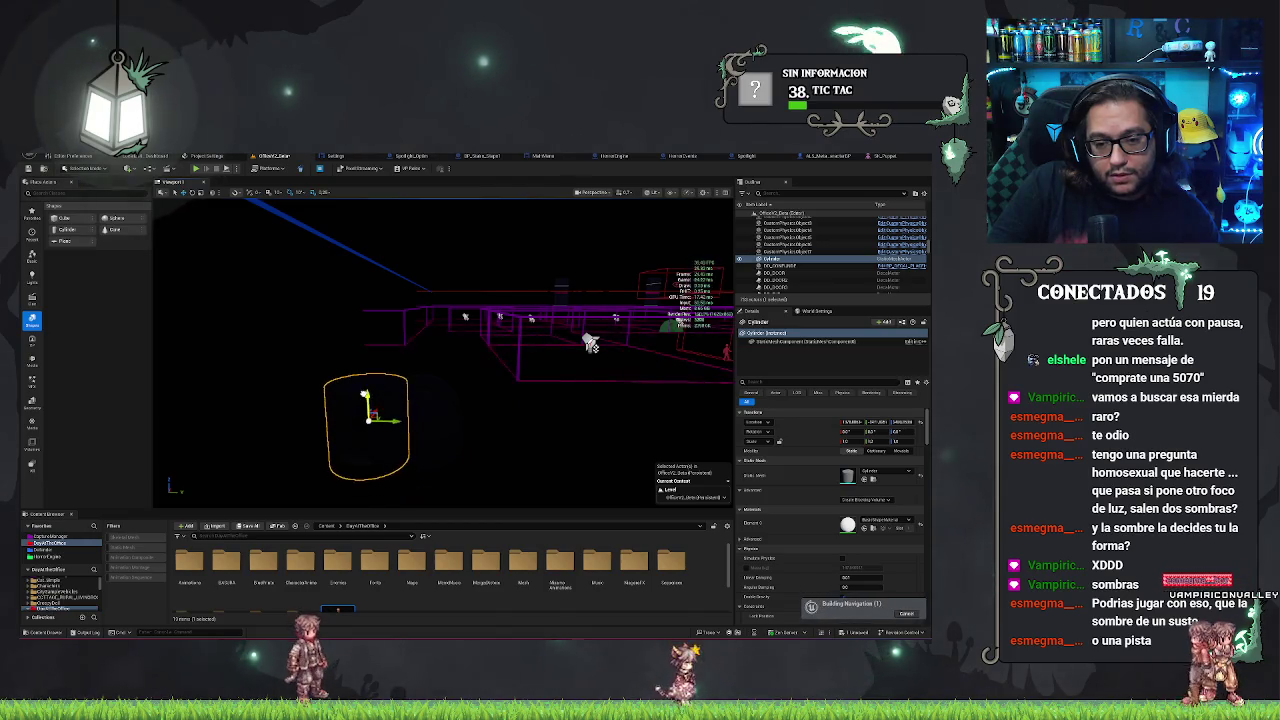
pyautogui.moveTo(365, 385); pyautogui.dragTo(363, 350)
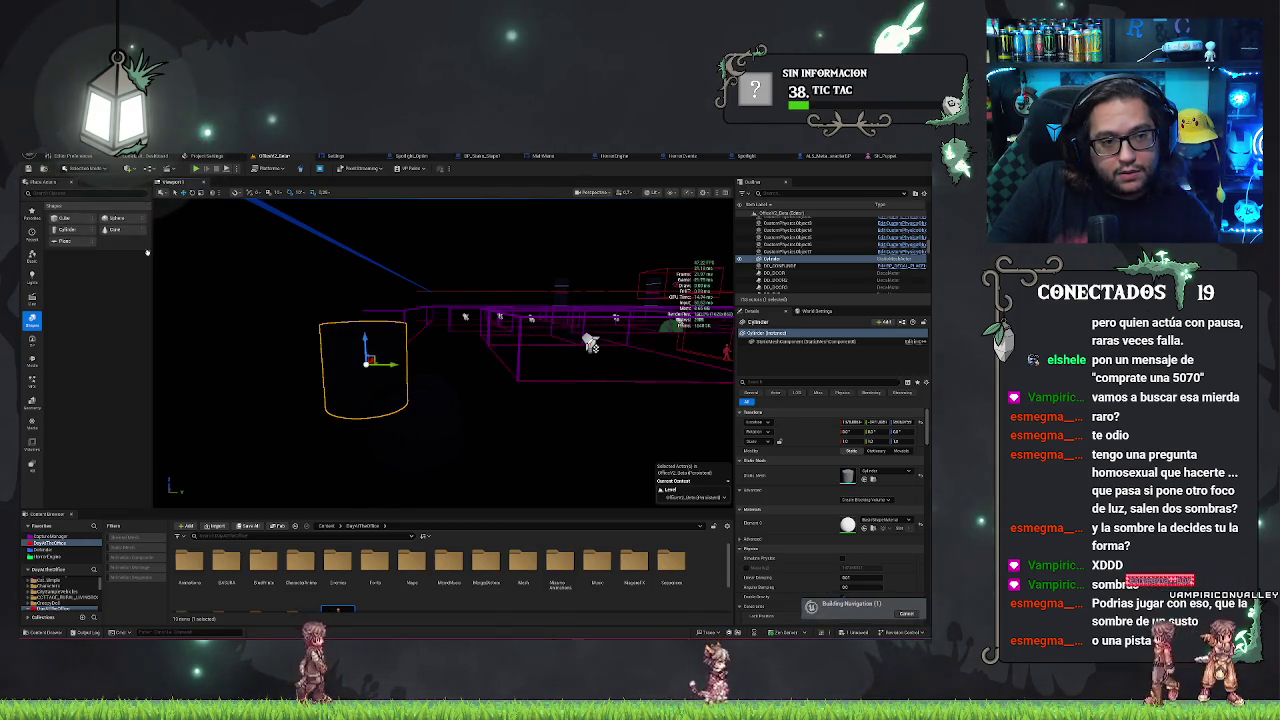
pyautogui.moveTo(590, 343)
pyautogui.mouseDown()
pyautogui.moveTo(595, 332)
pyautogui.moveTo(553, 332)
pyautogui.mouseUp()
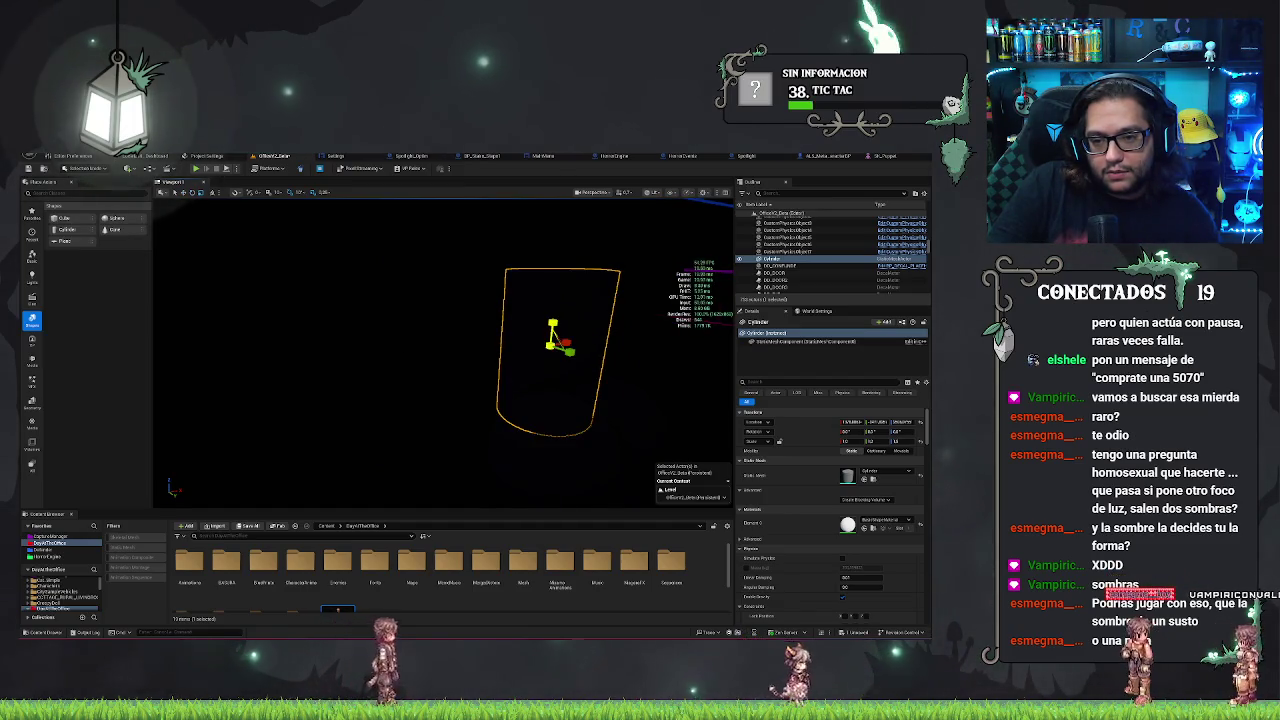
pyautogui.press('f')
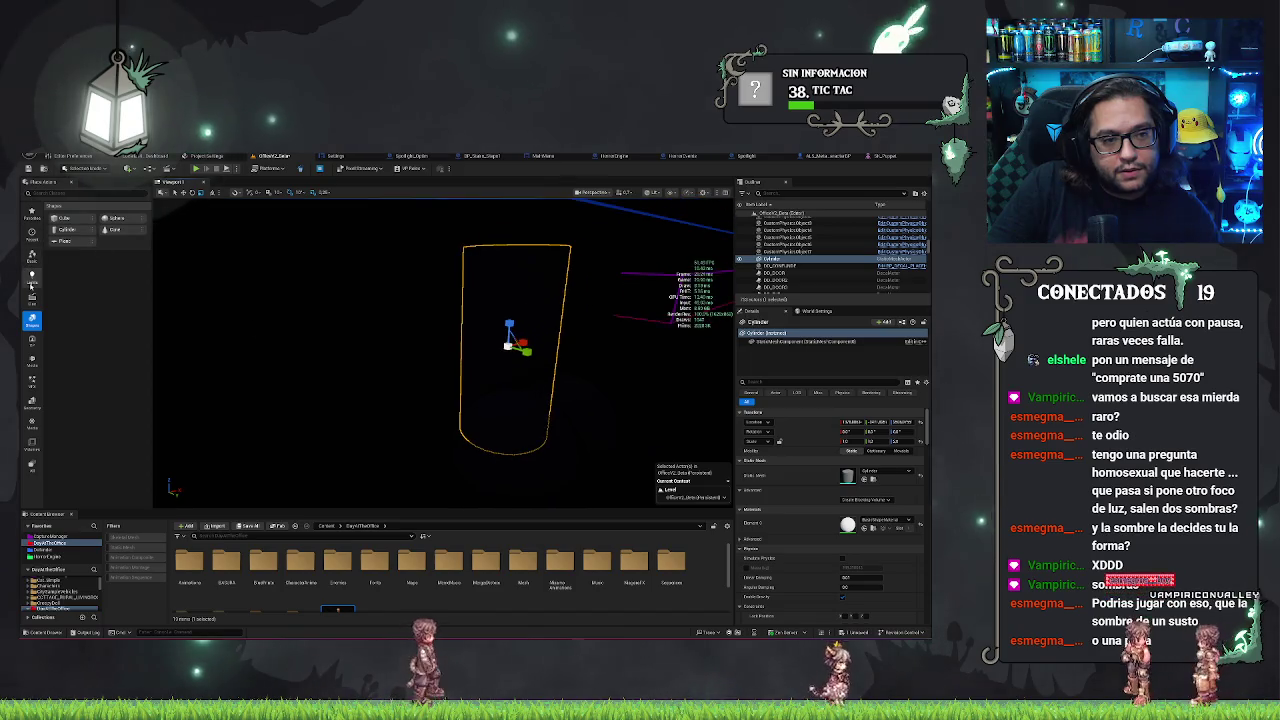
pyautogui.click(31, 275)
pyautogui.moveTo(69, 229); pyautogui.dragTo(575, 393)
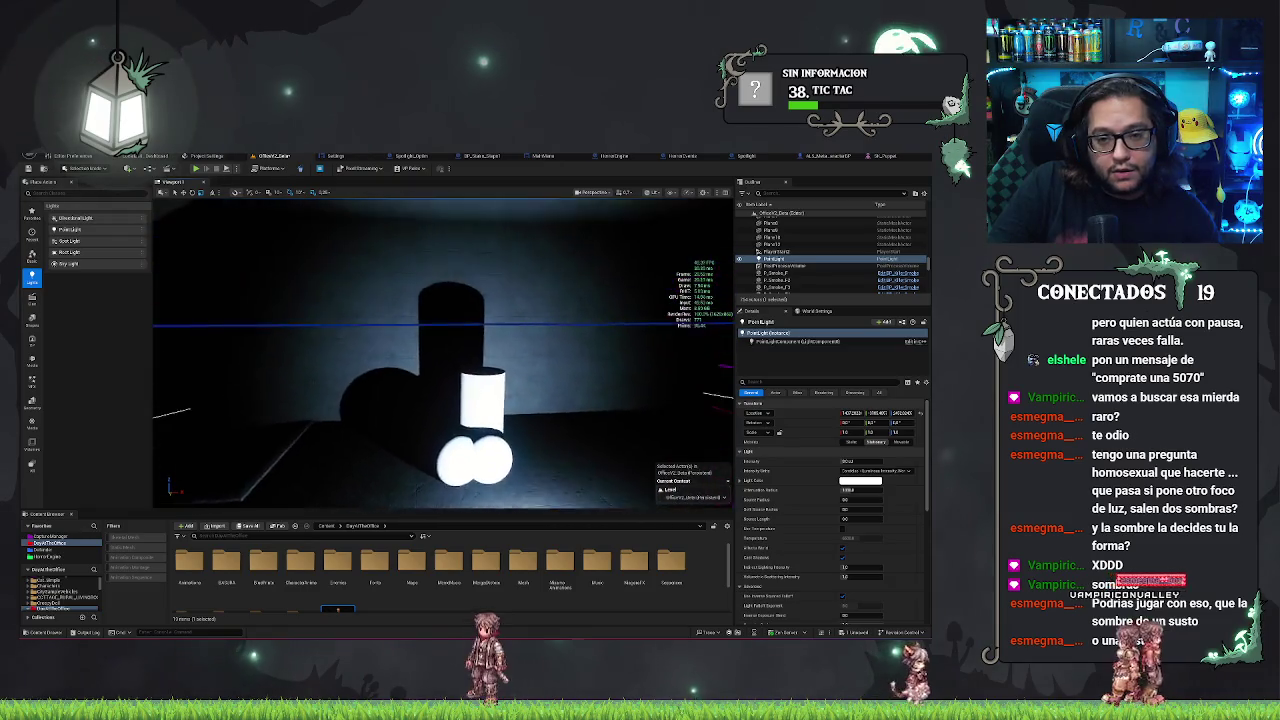
# Fly around the cylinder to inspect its soft wall shadow, then select a sphere and the cylinder
pyautogui.press('s')
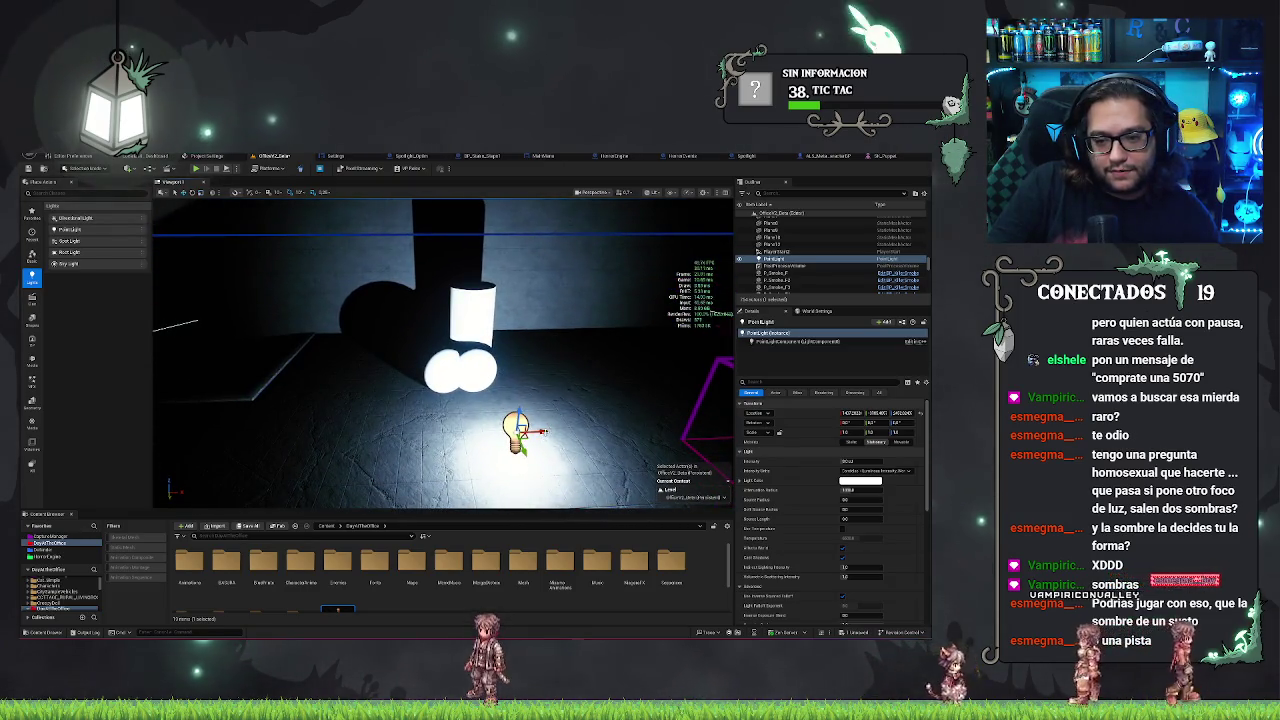
pyautogui.press('d')
pyautogui.press('w')
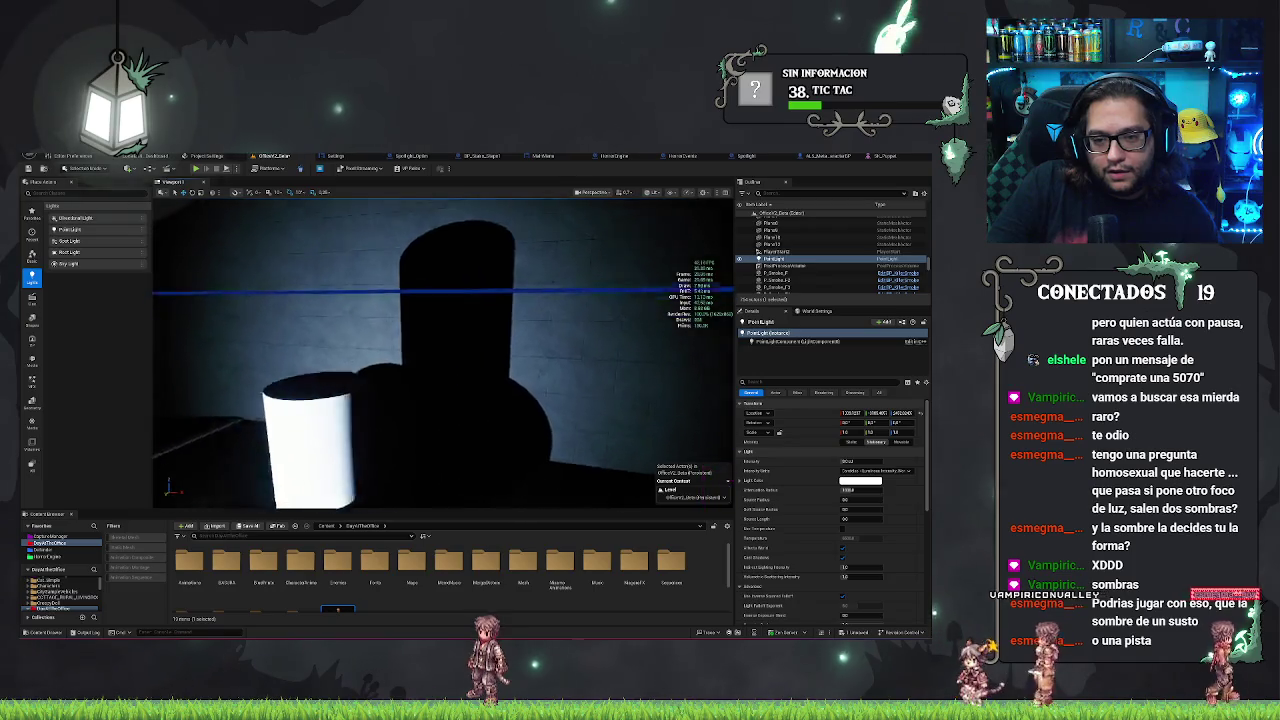
pyautogui.press('s')
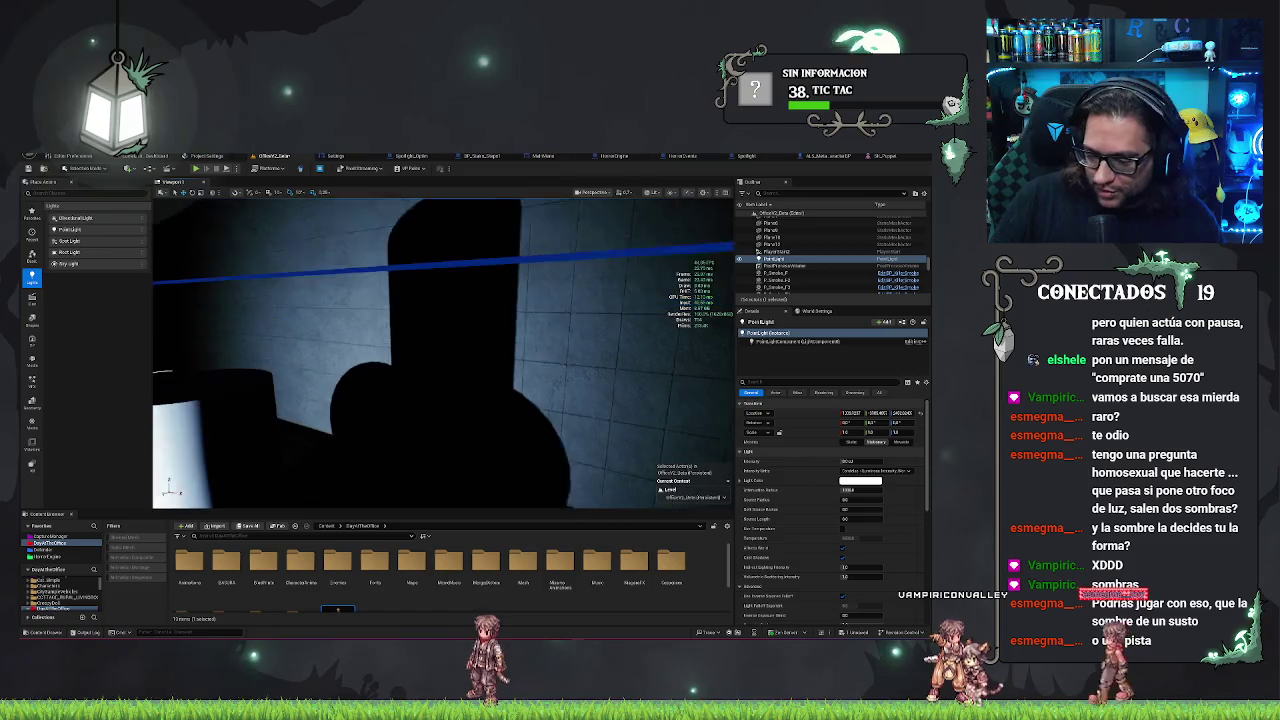
pyautogui.press('w')
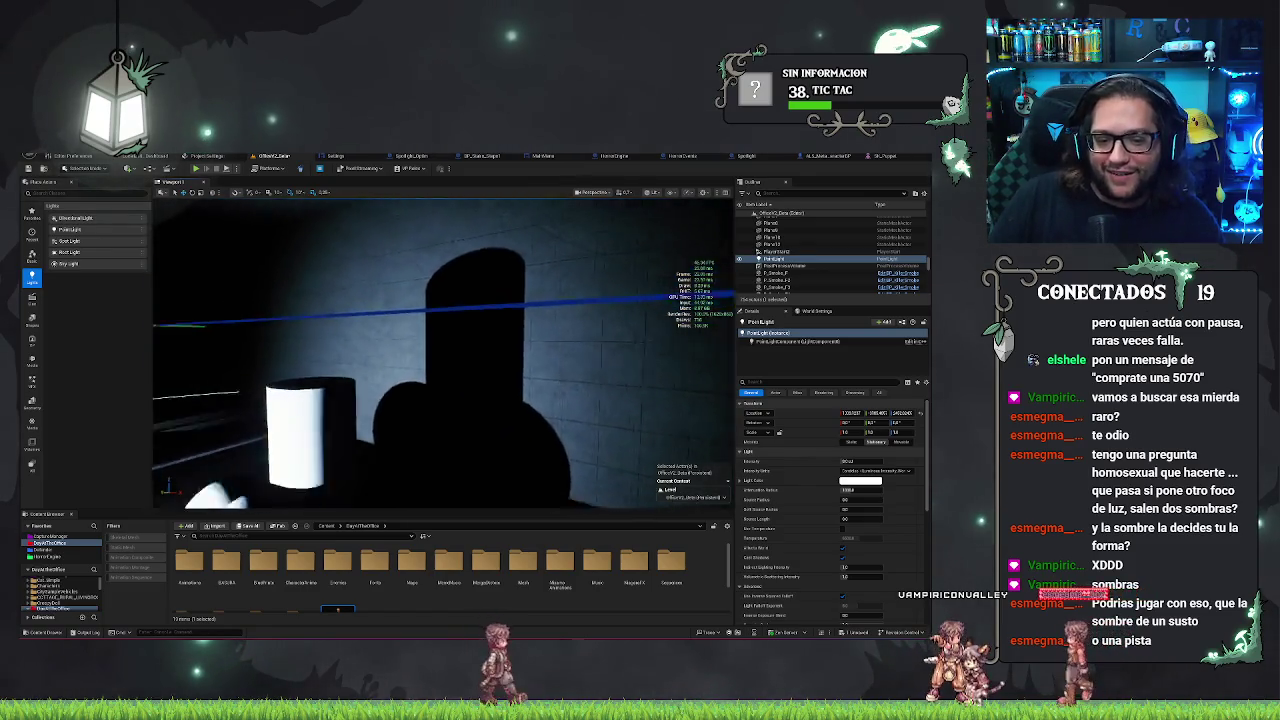
pyautogui.click(508, 336)
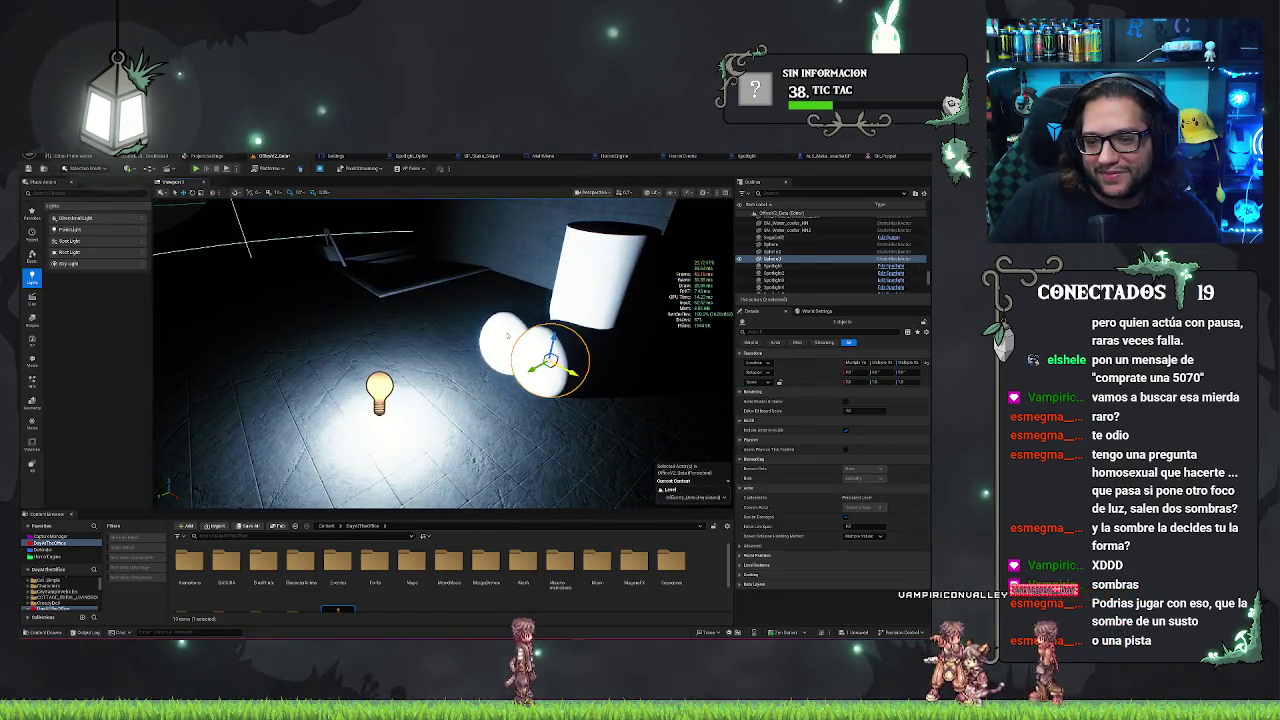
pyautogui.click(590, 280)
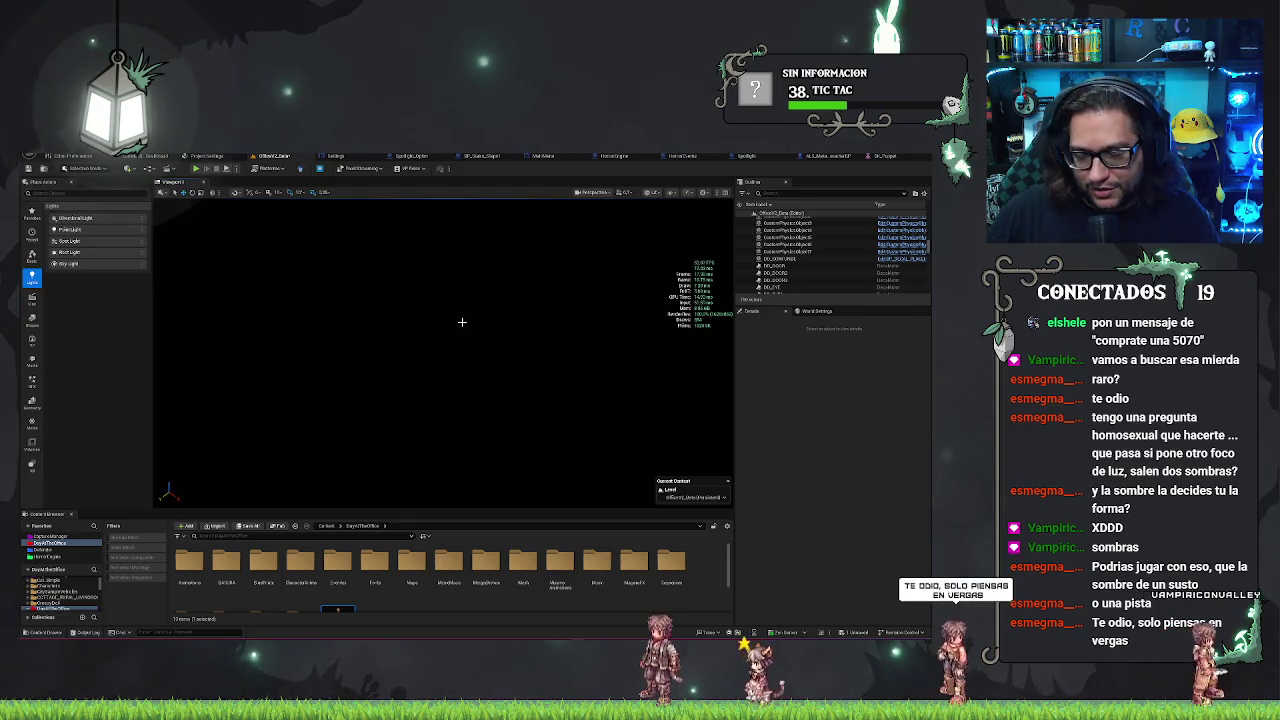
# Switch the viewport view mode to Unlit and look down over the room
pyautogui.click(652, 192)
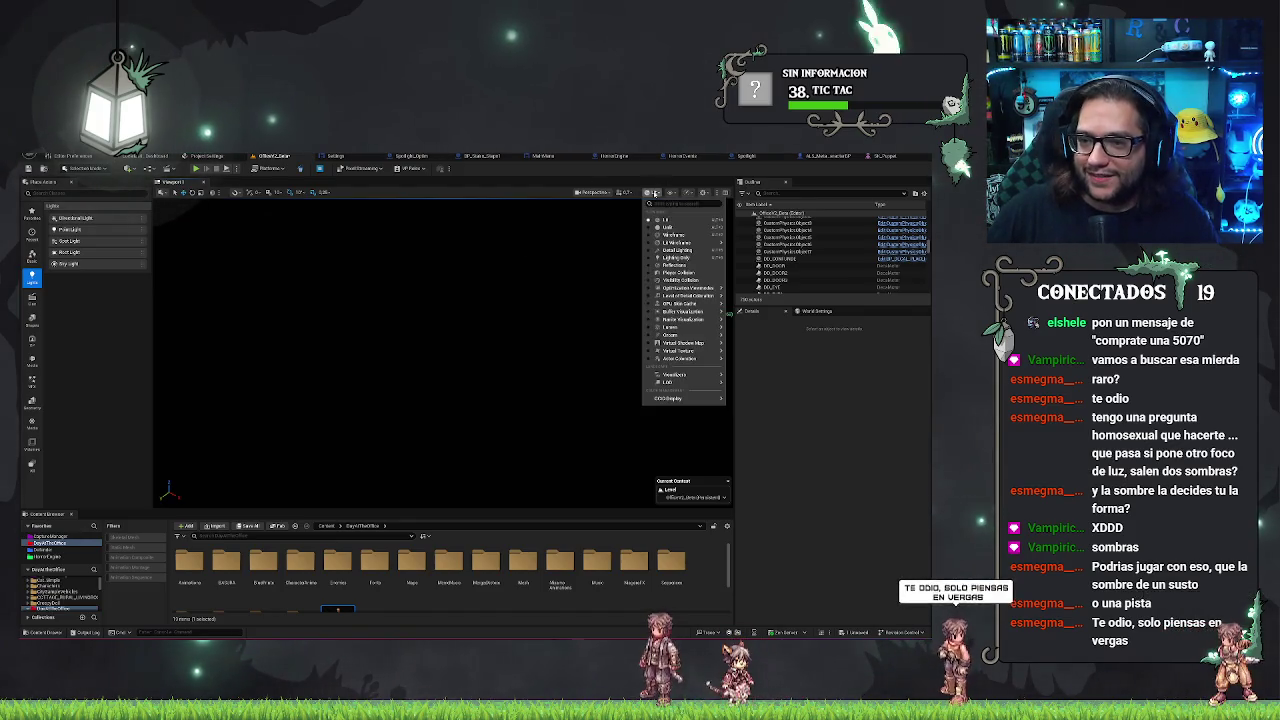
pyautogui.click(668, 214)
pyautogui.moveTo(562, 328); pyautogui.dragTo(576, 330)
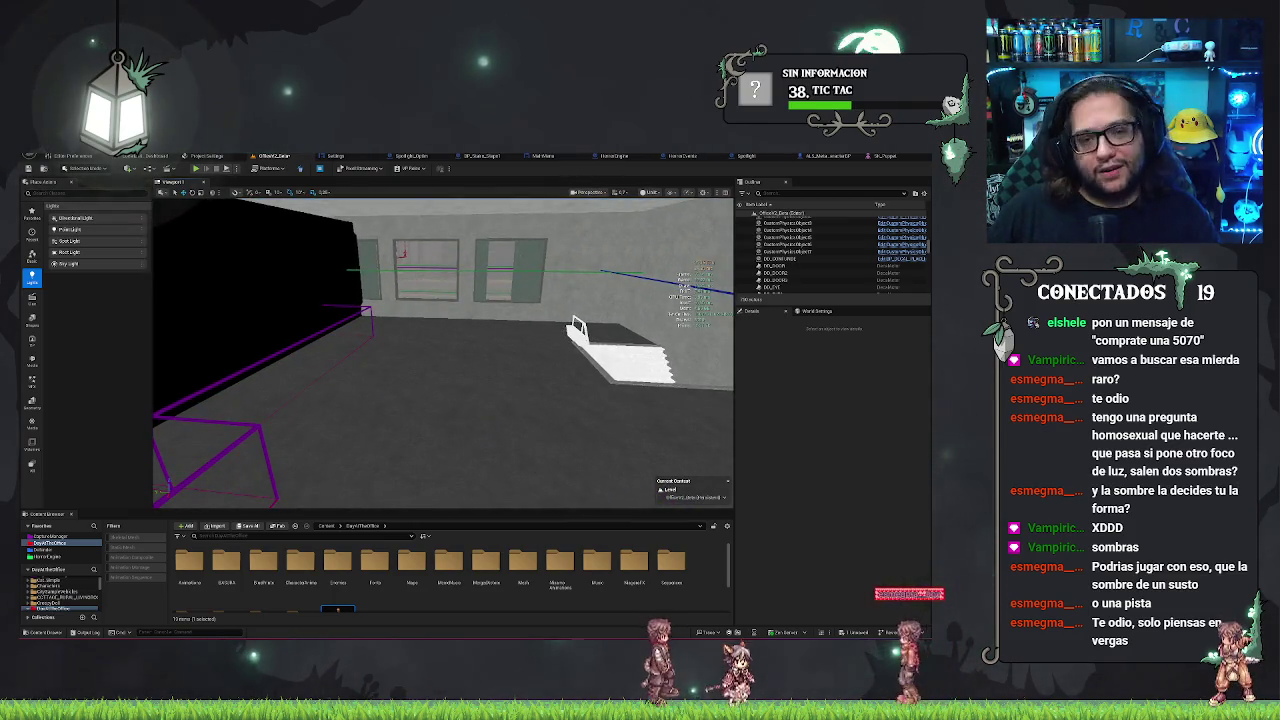
pyautogui.moveTo(442, 318); pyautogui.dragTo(455, 330)
# Save the level and bring up the Project Settings rendering page
pyautogui.hotkey('ctrl', 's')
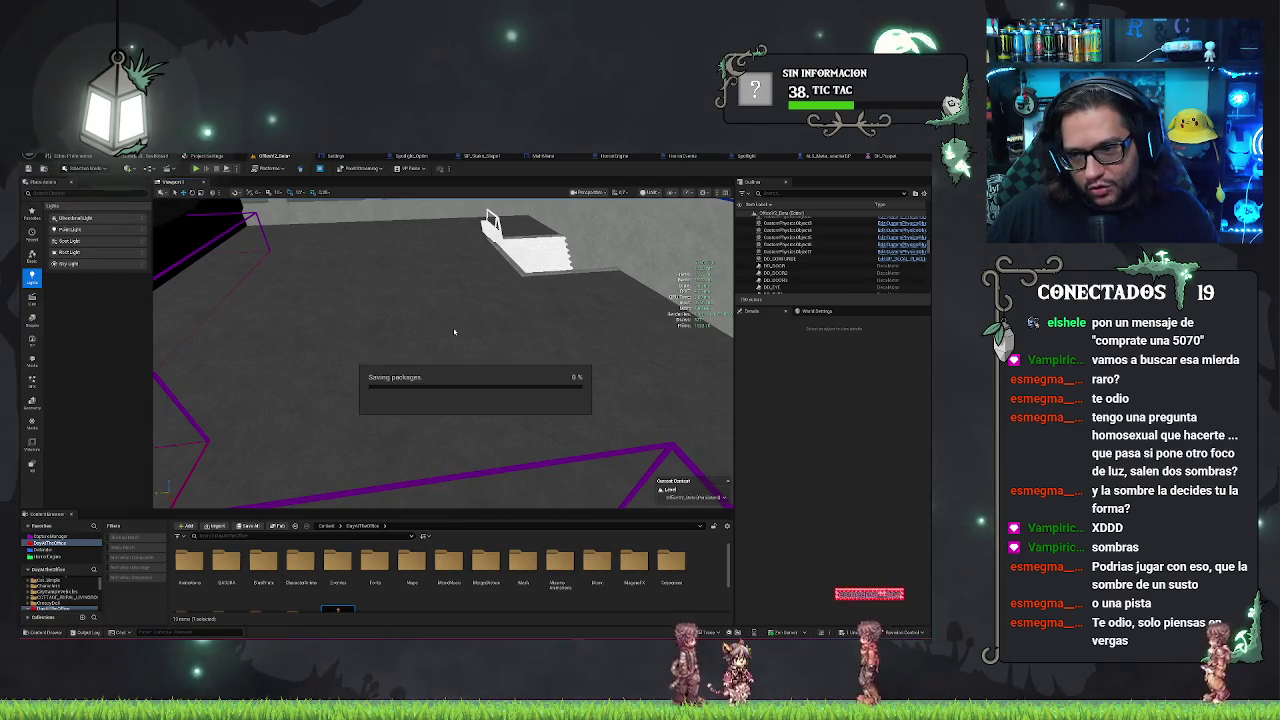
pyautogui.click(207, 156)
pyautogui.click(204, 175)
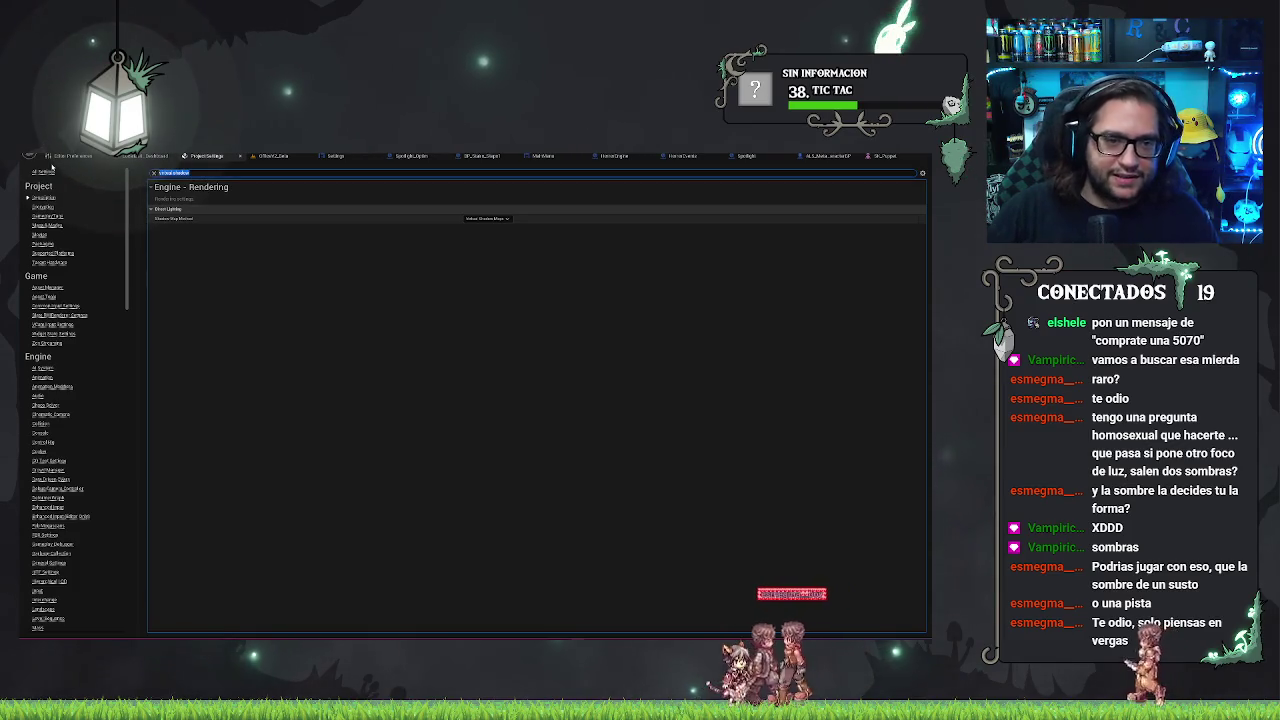
# Clear the settings search and uncheck Generate Mesh Distance Fields under Engine - Rendering
pyautogui.press('BackSpace')
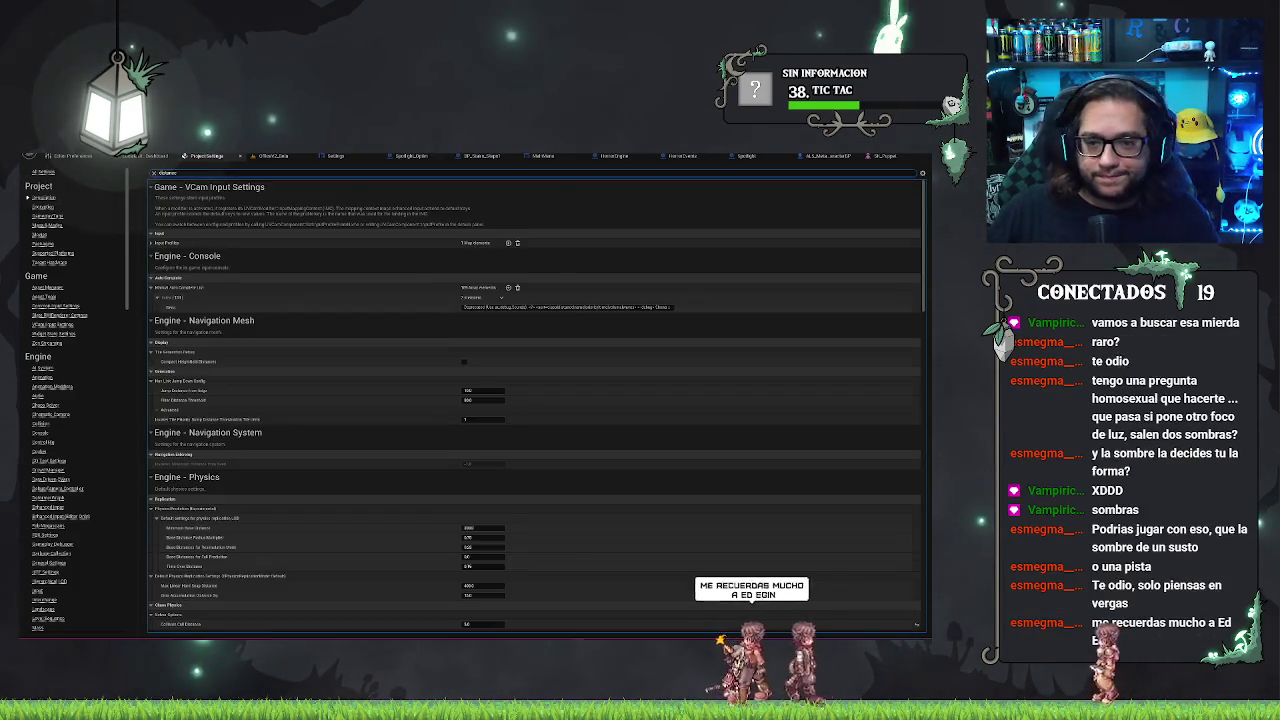
pyautogui.scroll(-1, 401, 344)
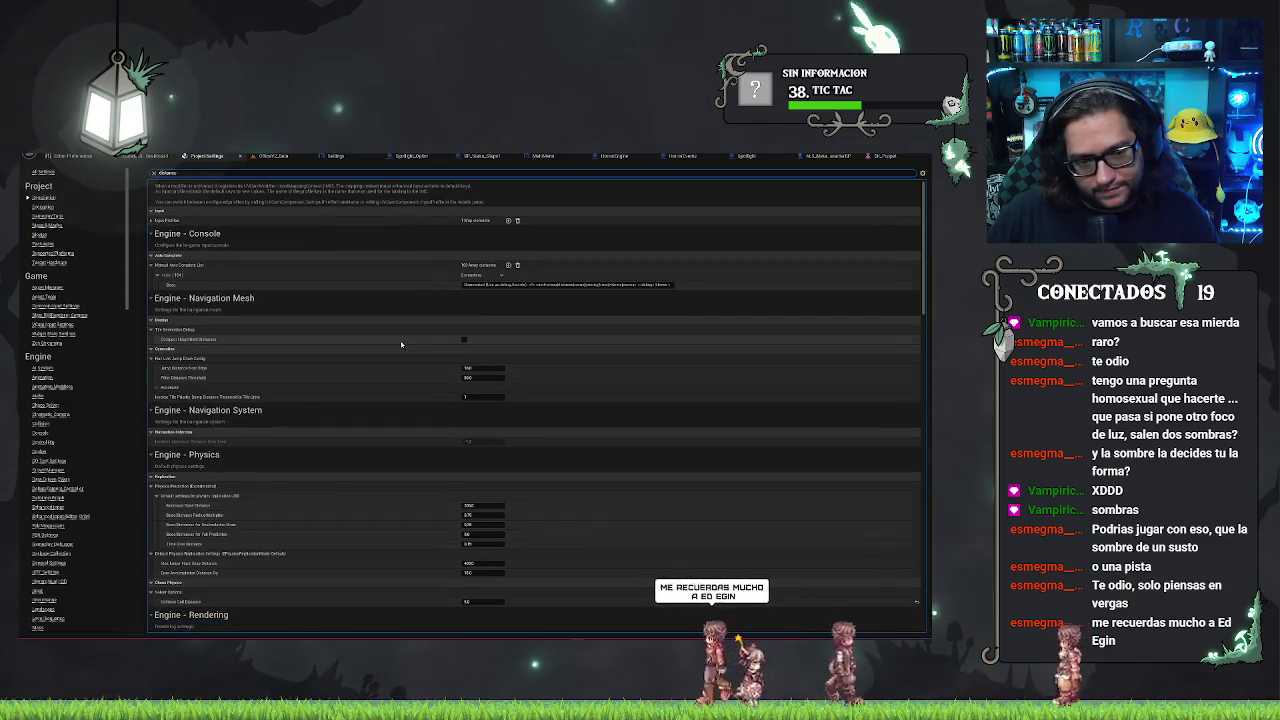
pyautogui.scroll(-3, 401, 344)
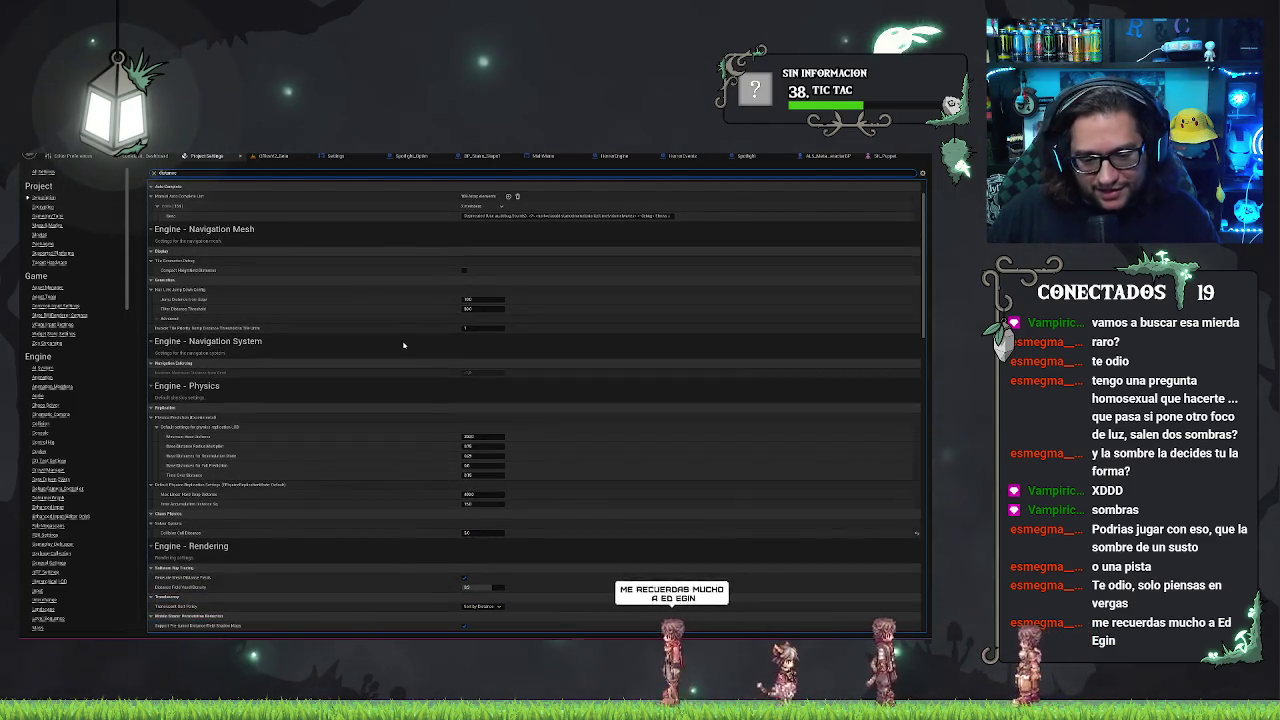
pyautogui.scroll(-1, 403, 345)
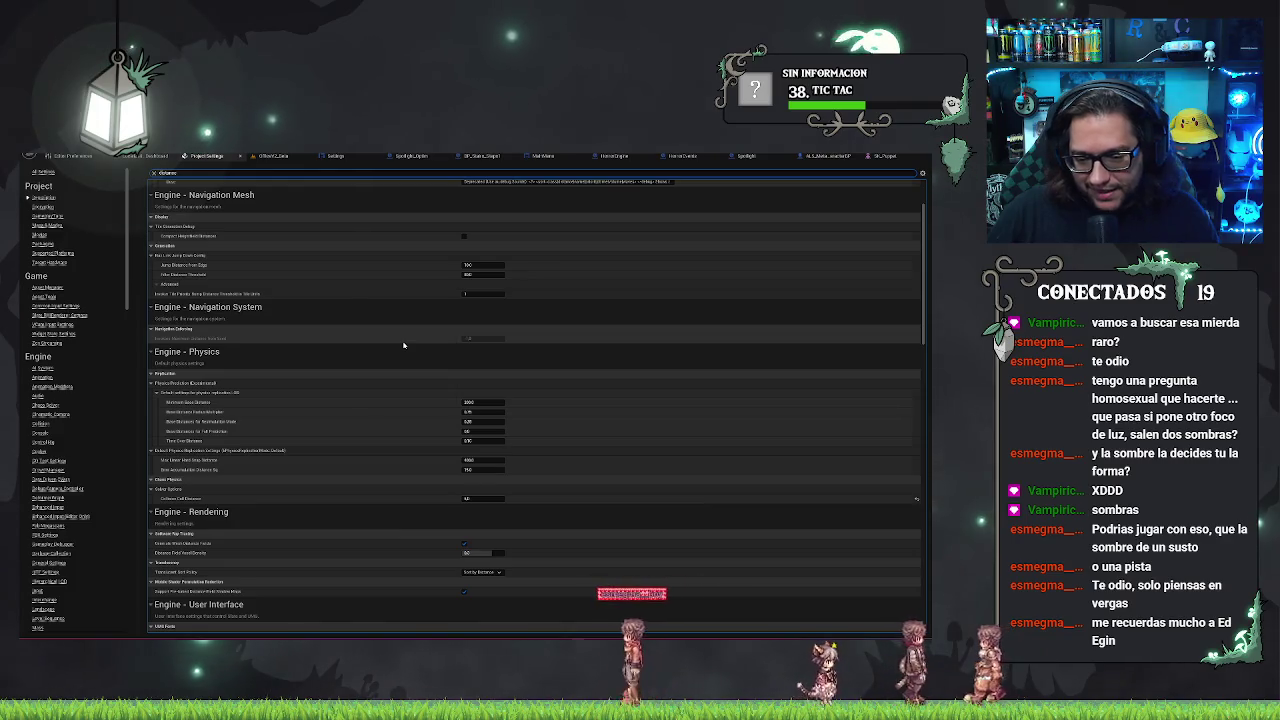
pyautogui.scroll(-2, 380, 370)
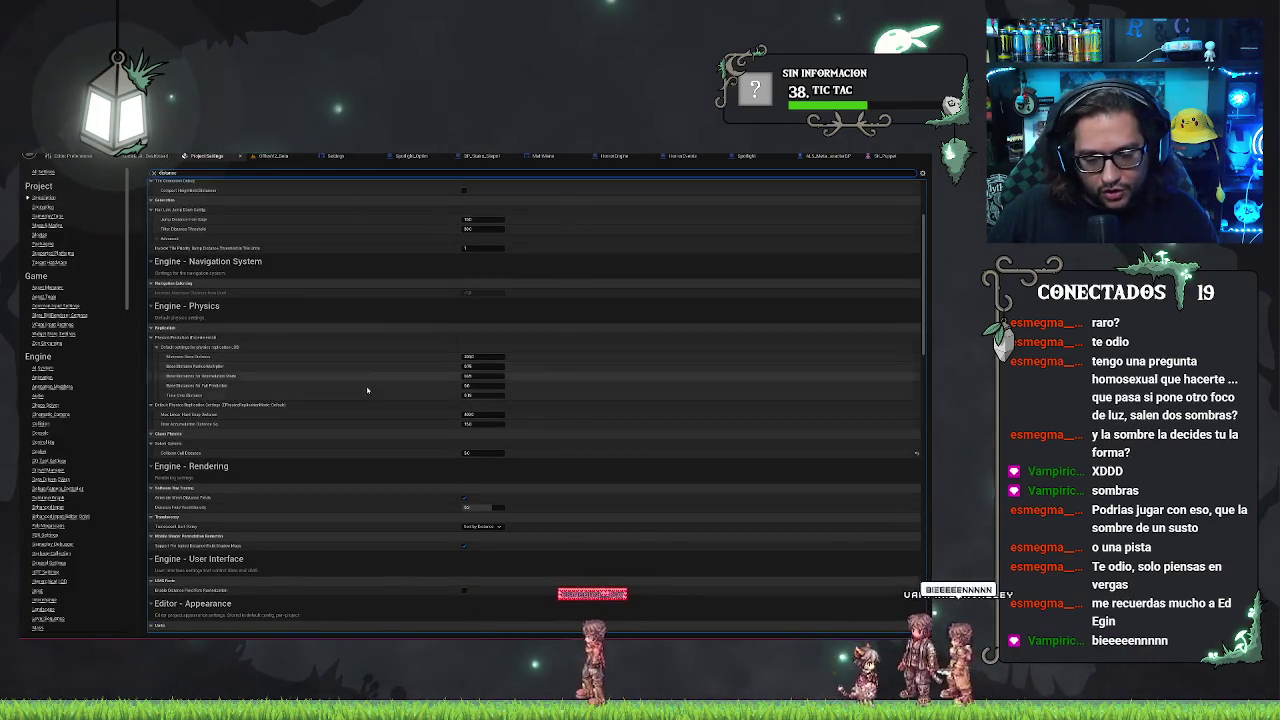
pyautogui.scroll(-2, 396, 408)
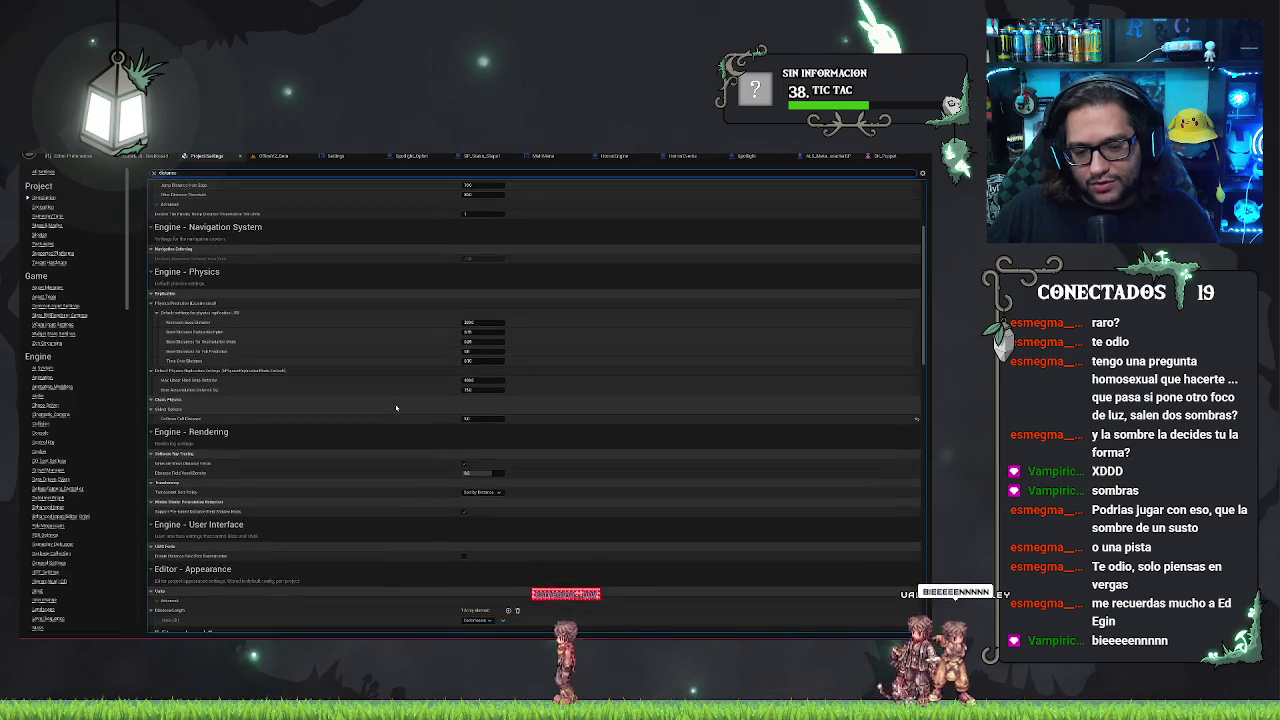
pyautogui.scroll(-1, 393, 408)
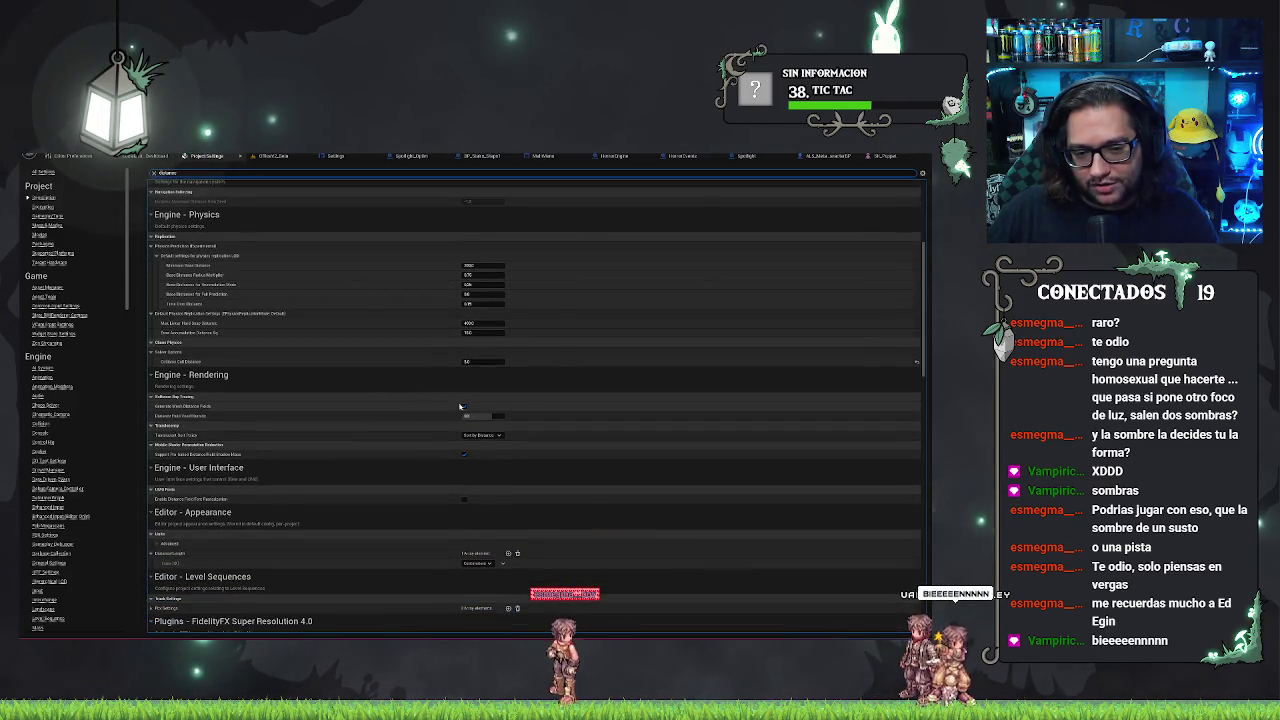
pyautogui.click(463, 408)
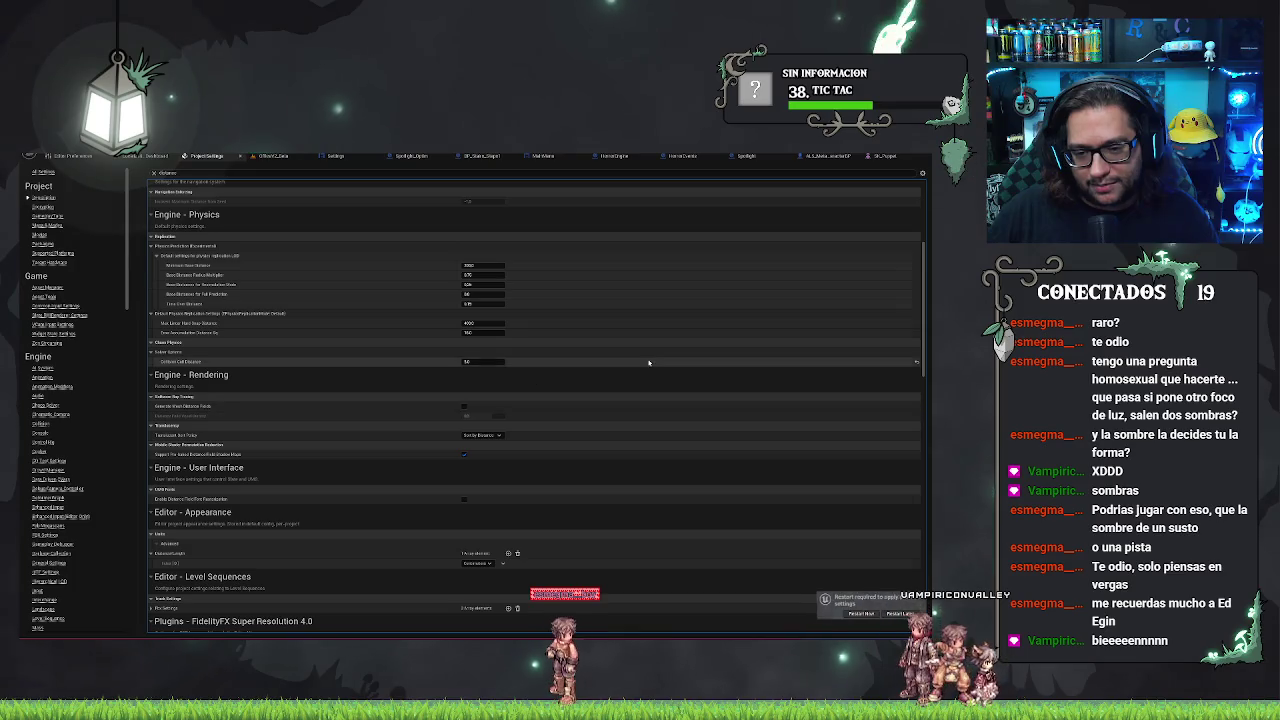
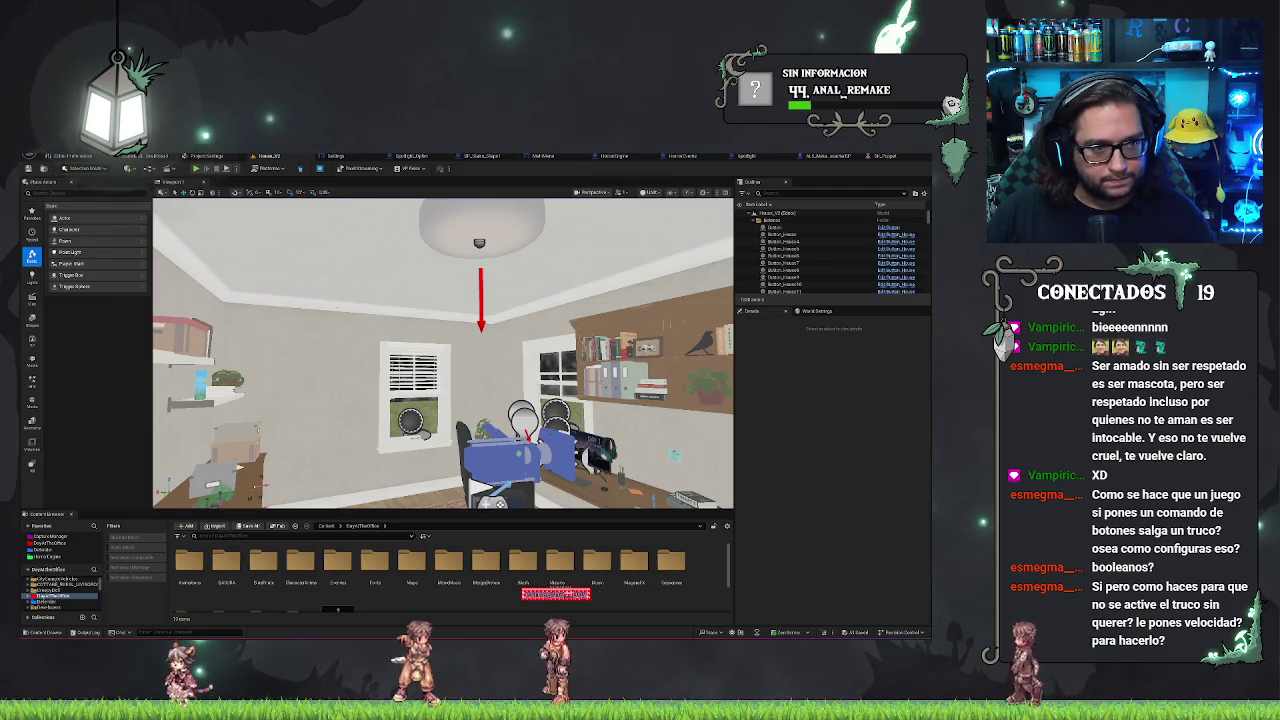
# Bring up the File menu's Recent Levels list from the bedroom level
pyautogui.rightClick(257, 246)
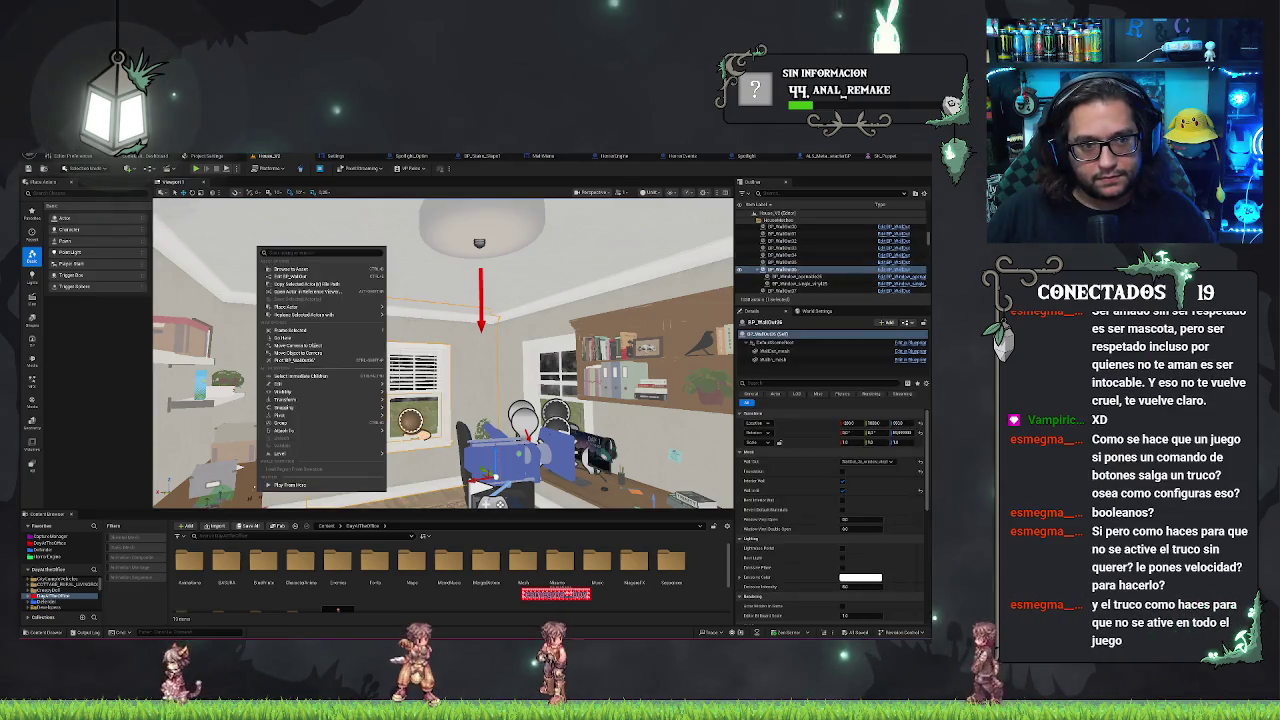
pyautogui.click(30, 168)
pyautogui.moveTo(110, 196)
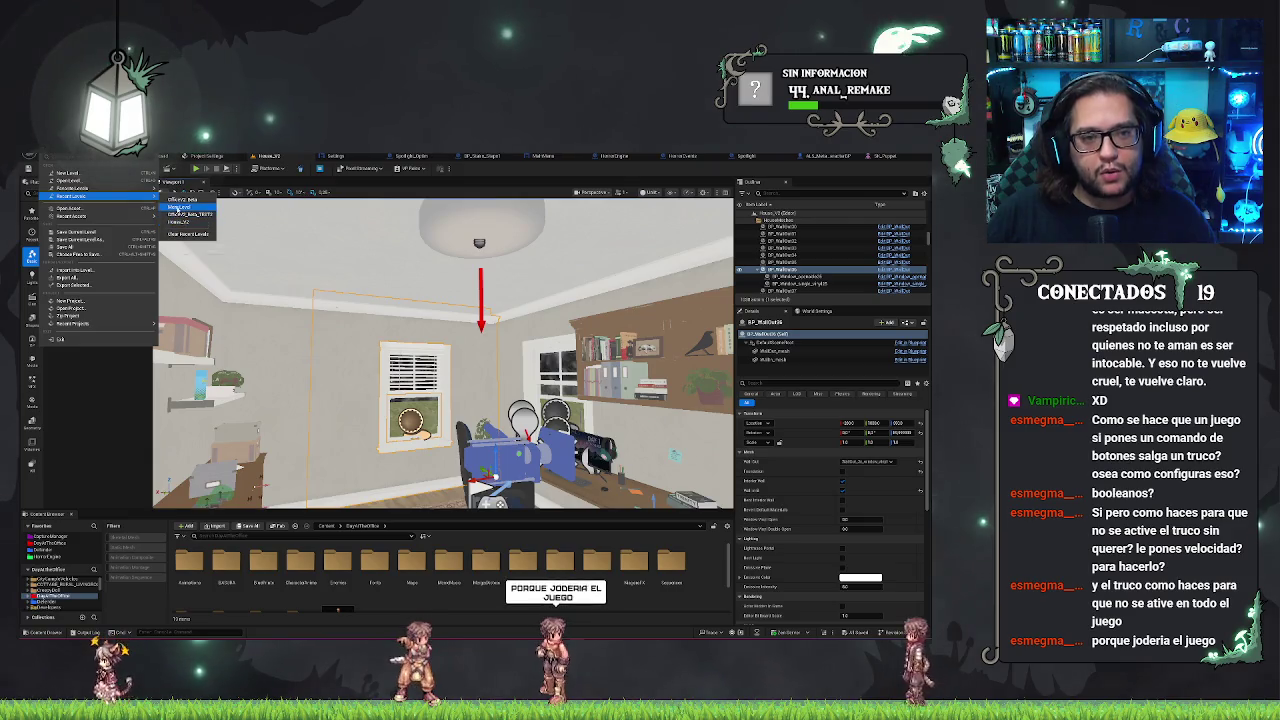
# Load OfficeV2_Data from Recent Levels, fly around its rooms, and switch to the Settings widget
pyautogui.click(299, 254)
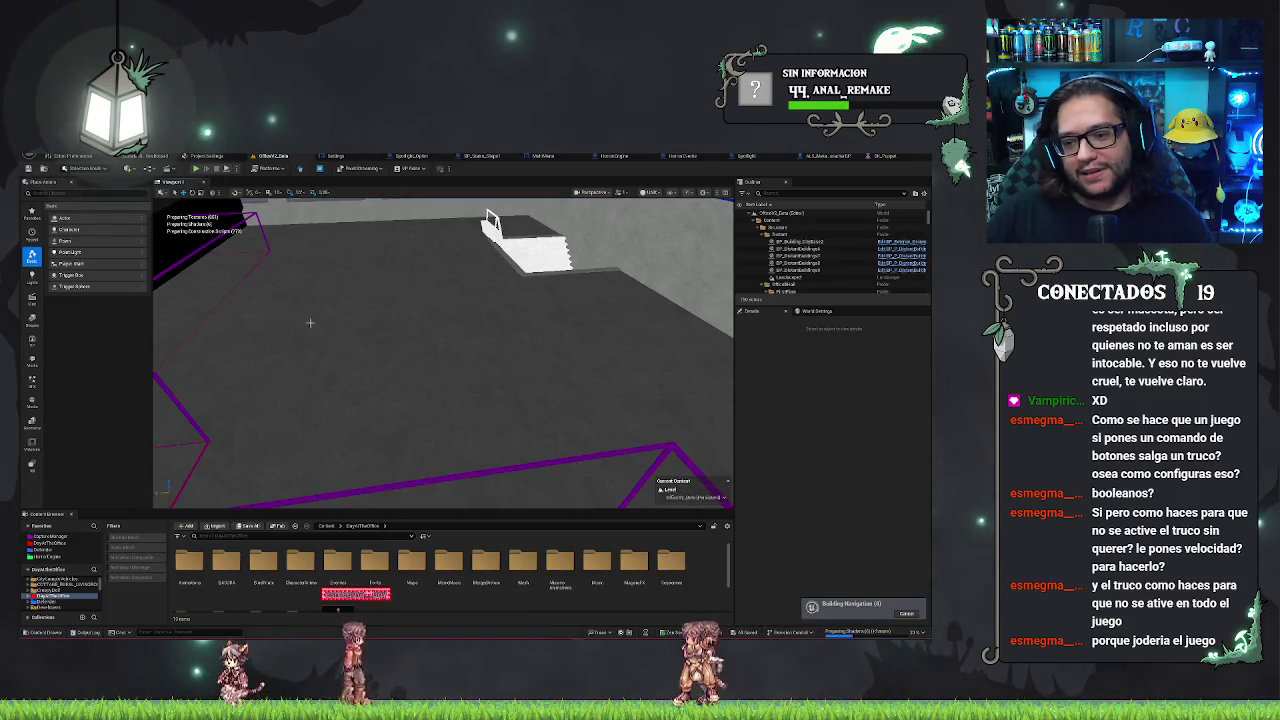
pyautogui.moveTo(310, 322); pyautogui.dragTo(310, 345)
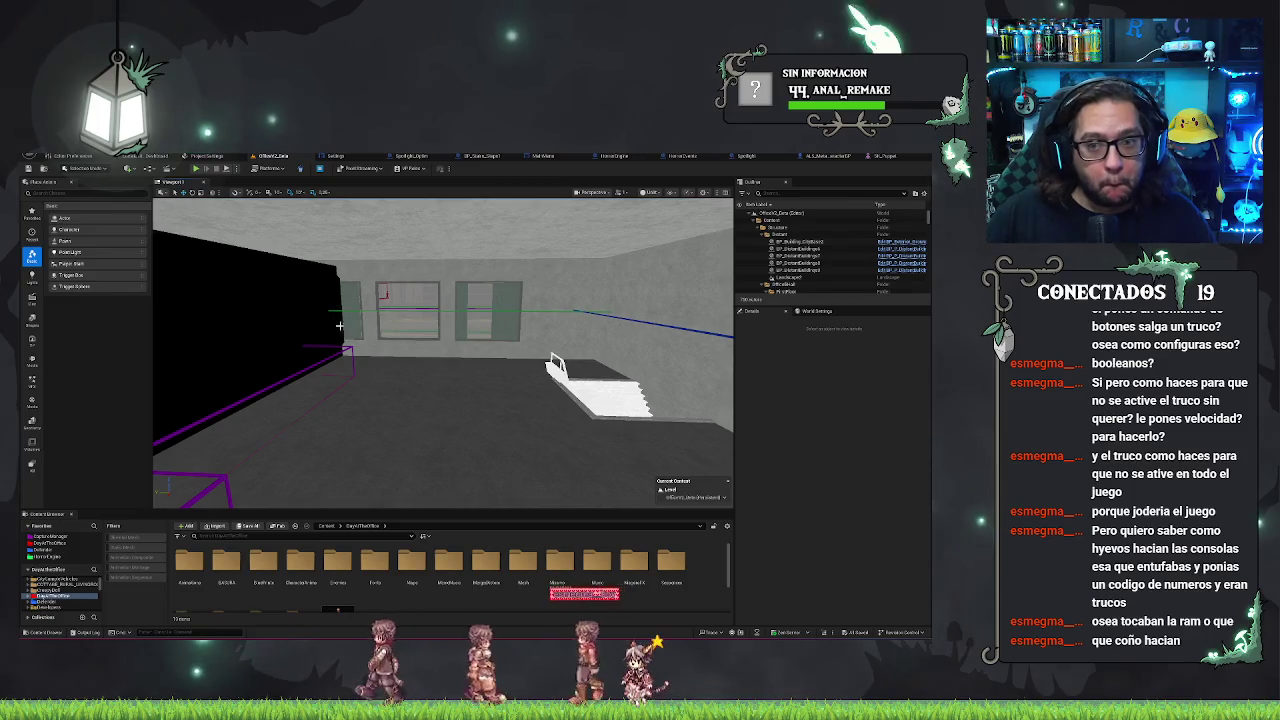
pyautogui.moveTo(339, 325)
pyautogui.mouseDown()
pyautogui.moveTo(380, 300)
pyautogui.moveTo(420, 305)
pyautogui.mouseUp()
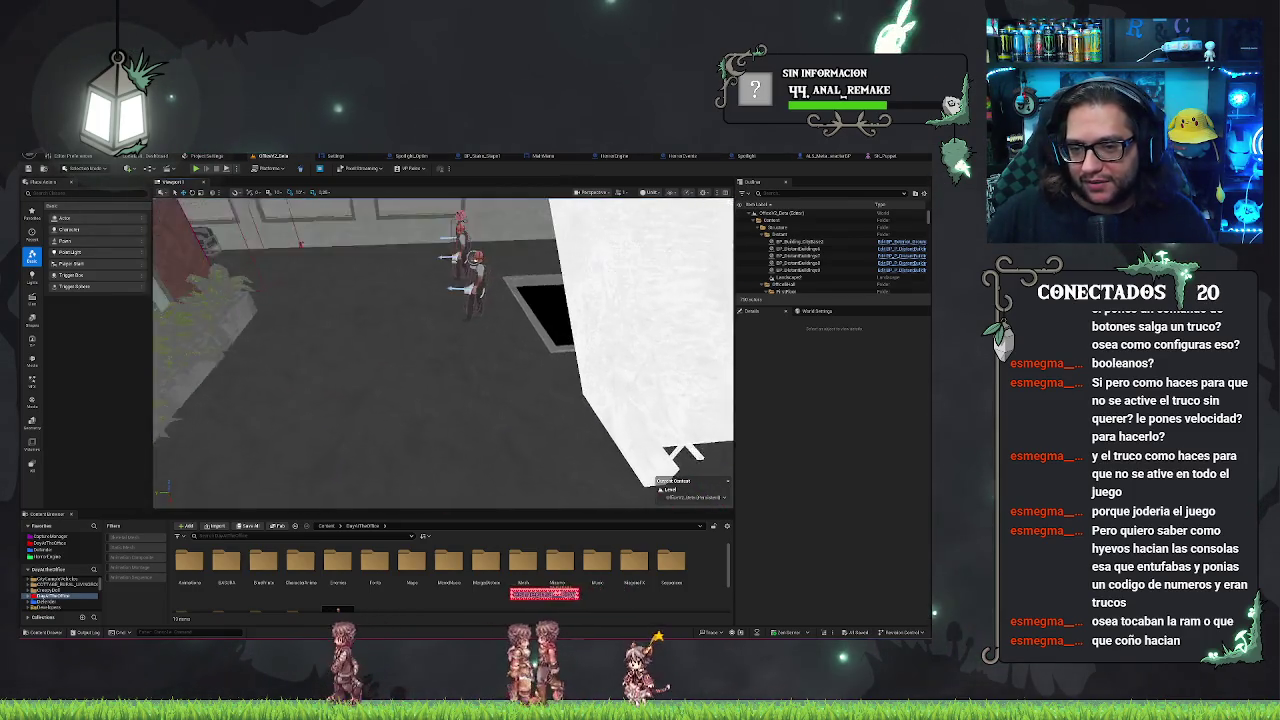
pyautogui.click(316, 156)
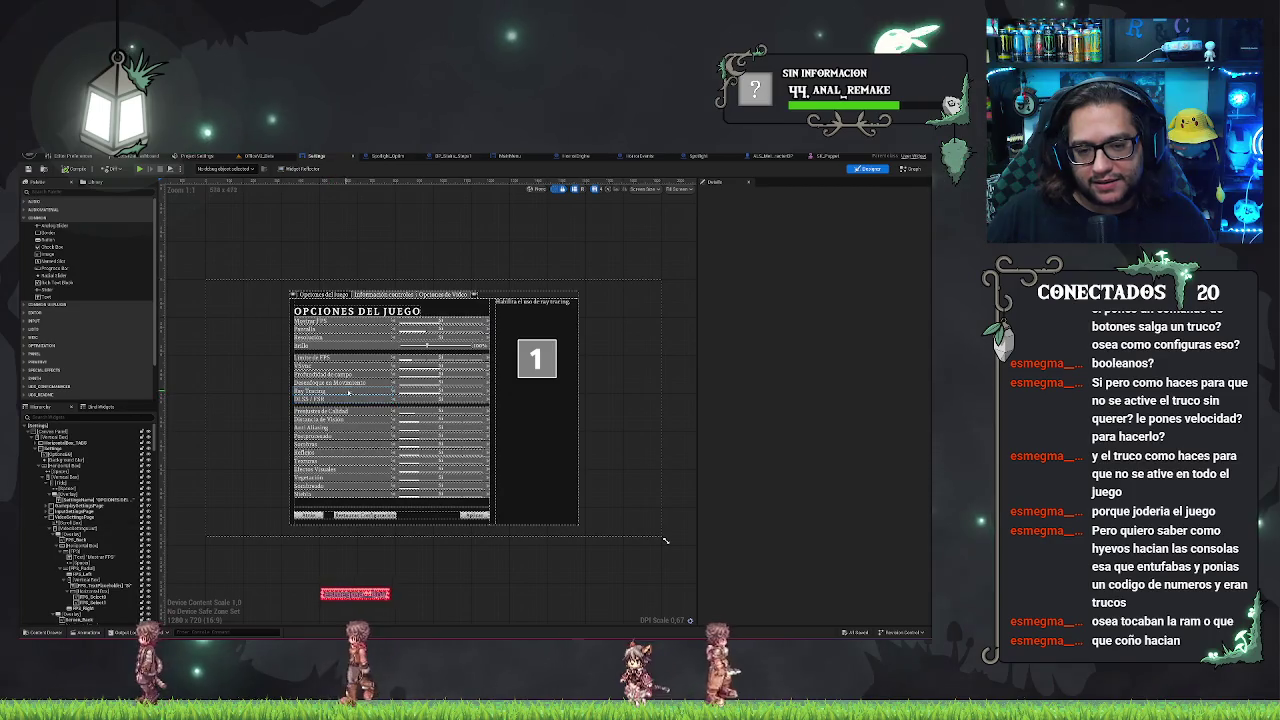
# Make the Ray Tracing row's container Not Hit-Testable (Self Only), compile, and return to OfficeV2_Data
pyautogui.click(350, 392)
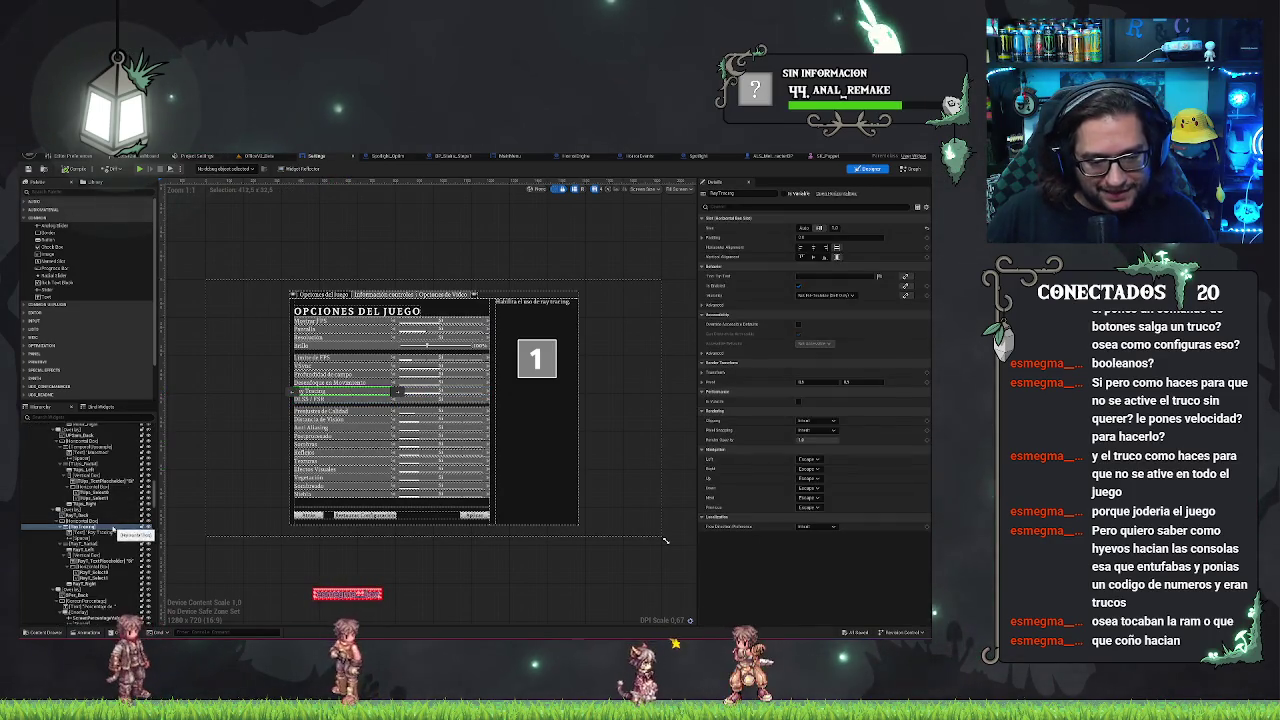
pyautogui.click(94, 511)
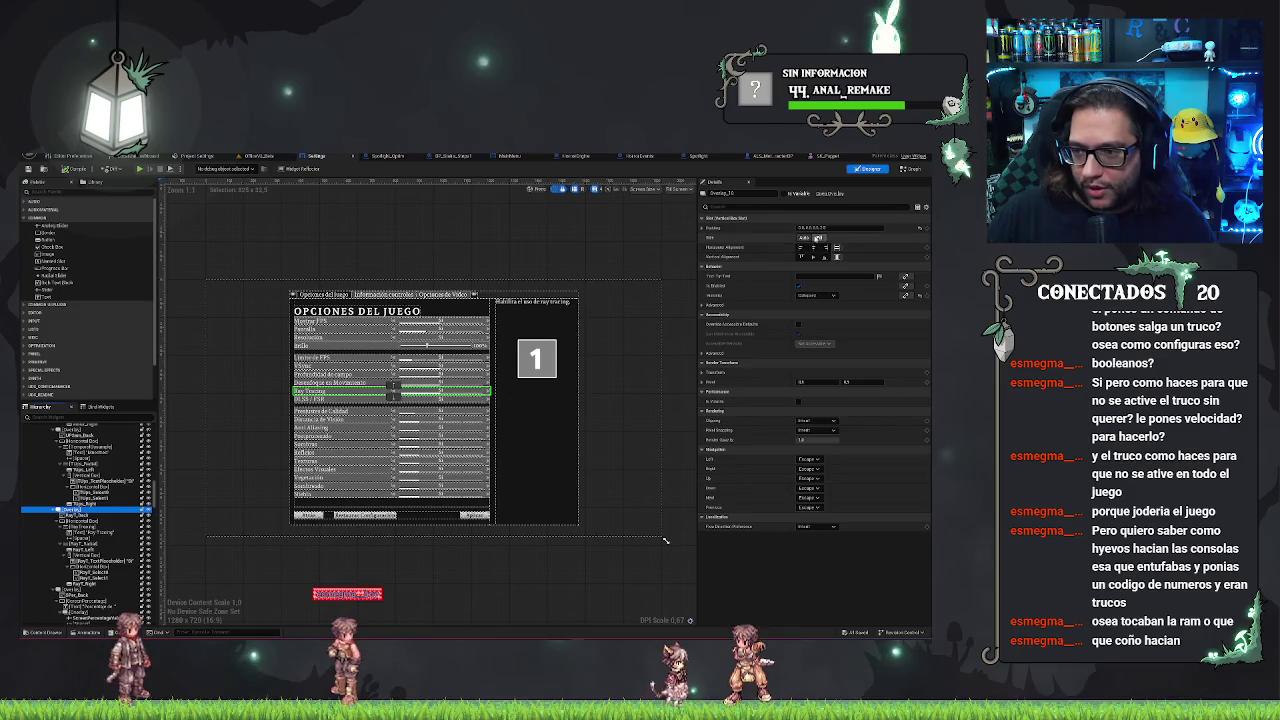
pyautogui.click(819, 296)
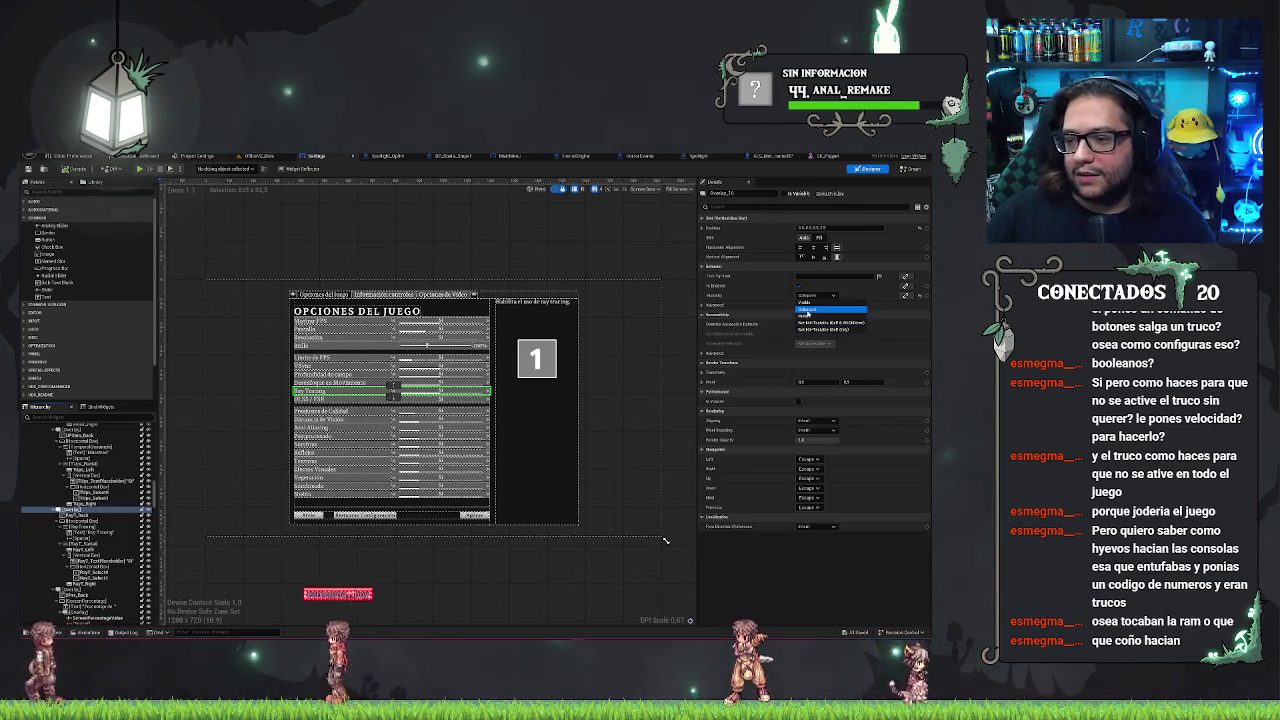
pyautogui.click(818, 330)
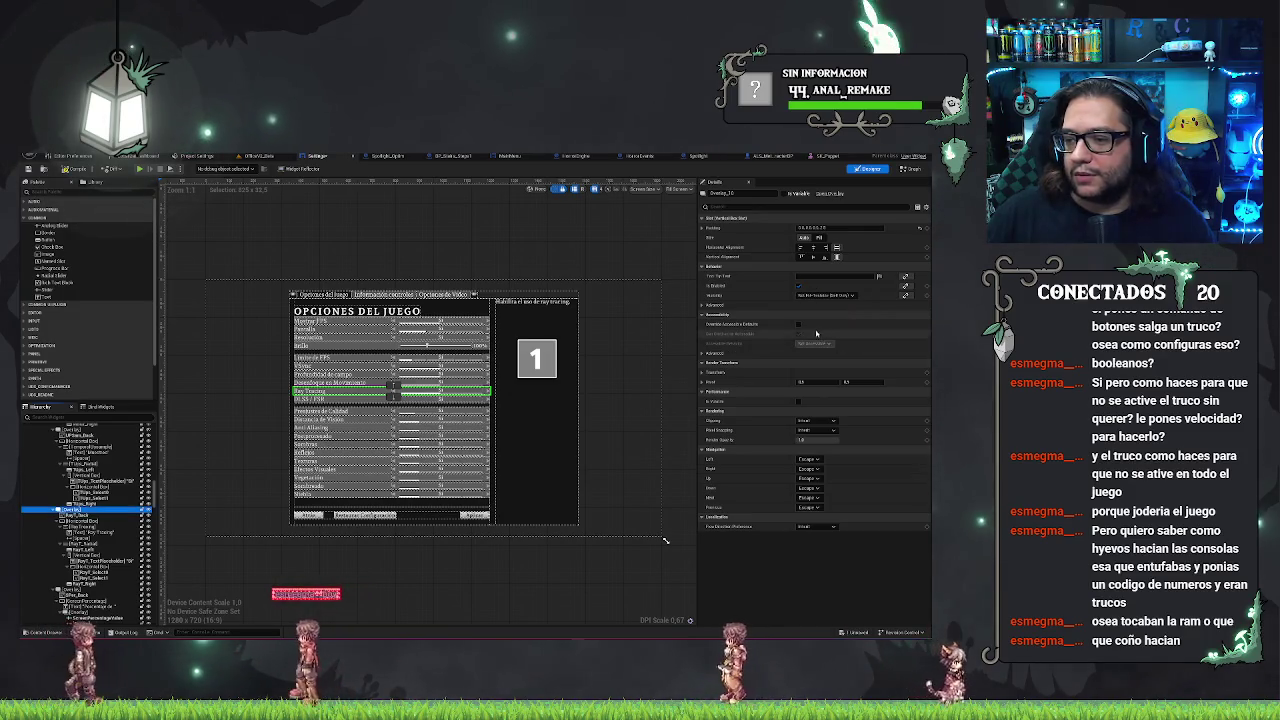
pyautogui.click(107, 170)
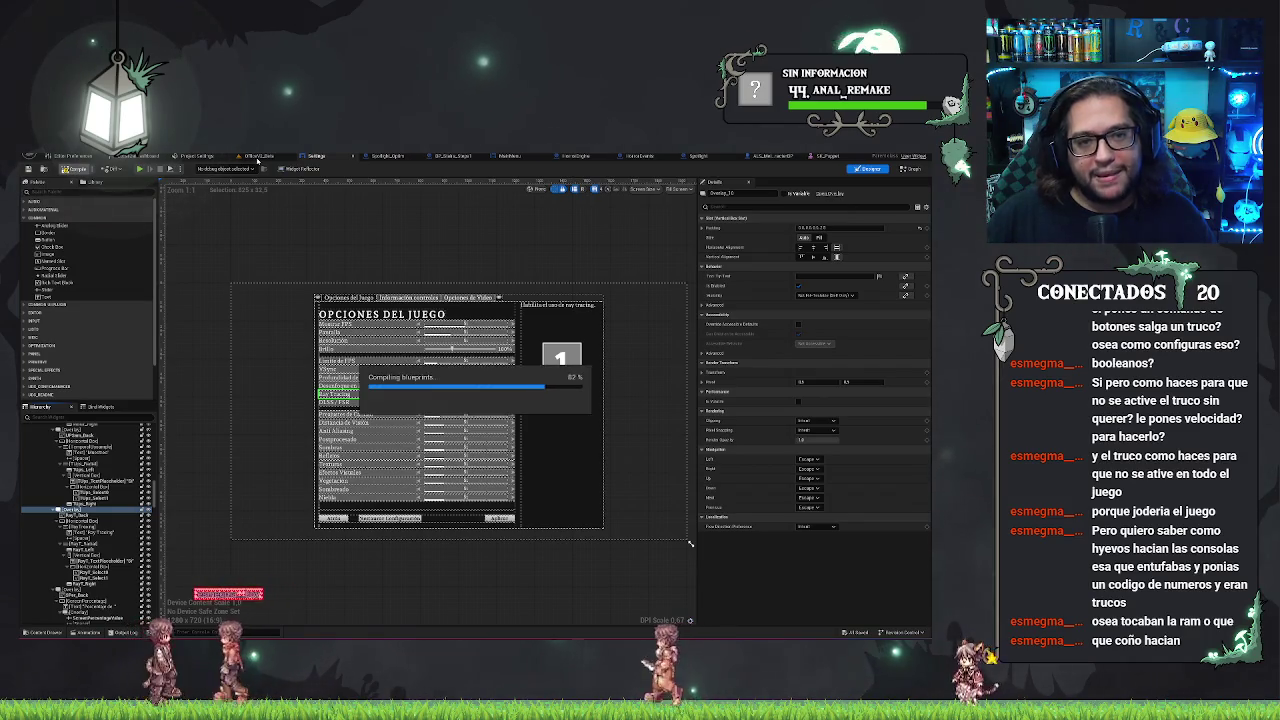
pyautogui.click(258, 157)
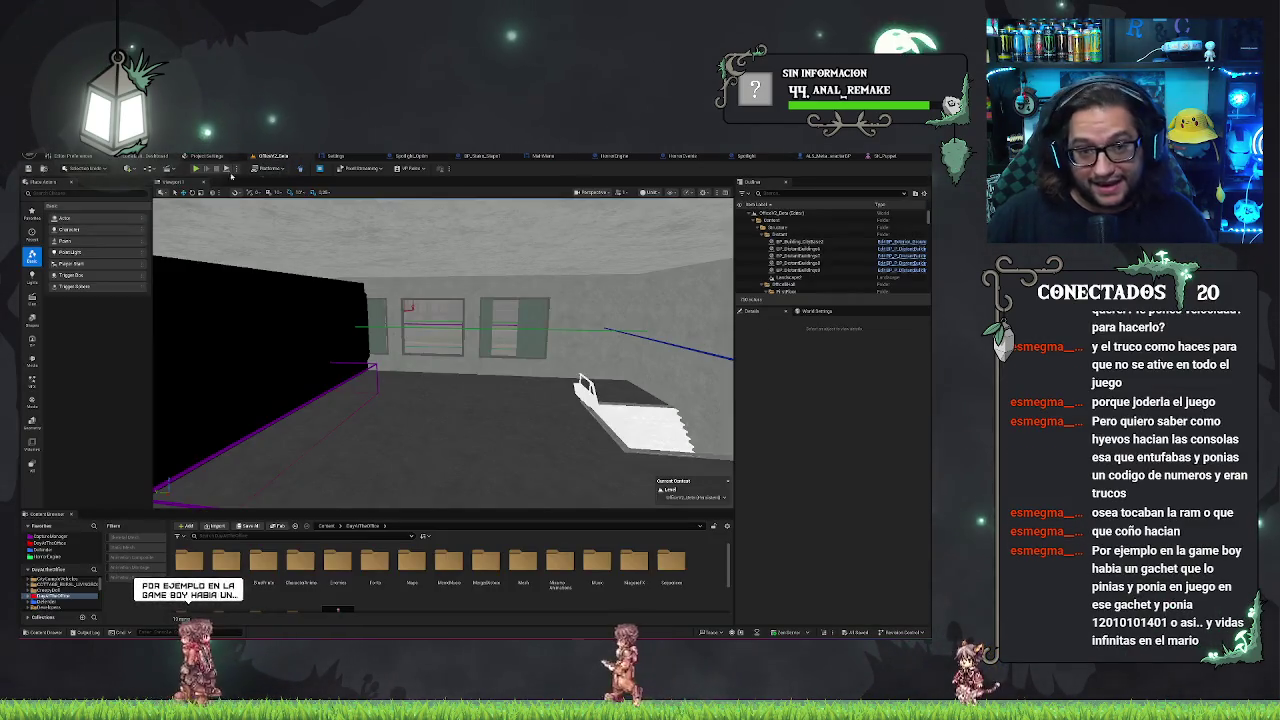
pyautogui.scroll(2, 289, 229)
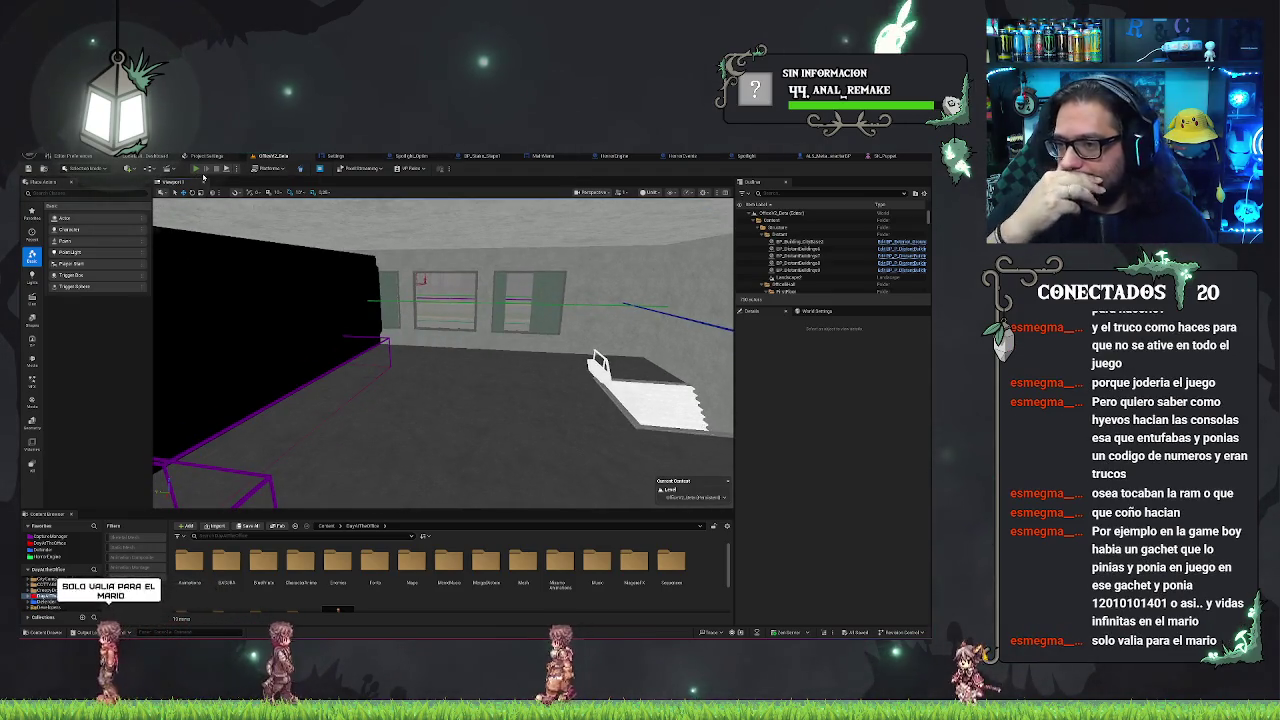
pyautogui.click(195, 168)
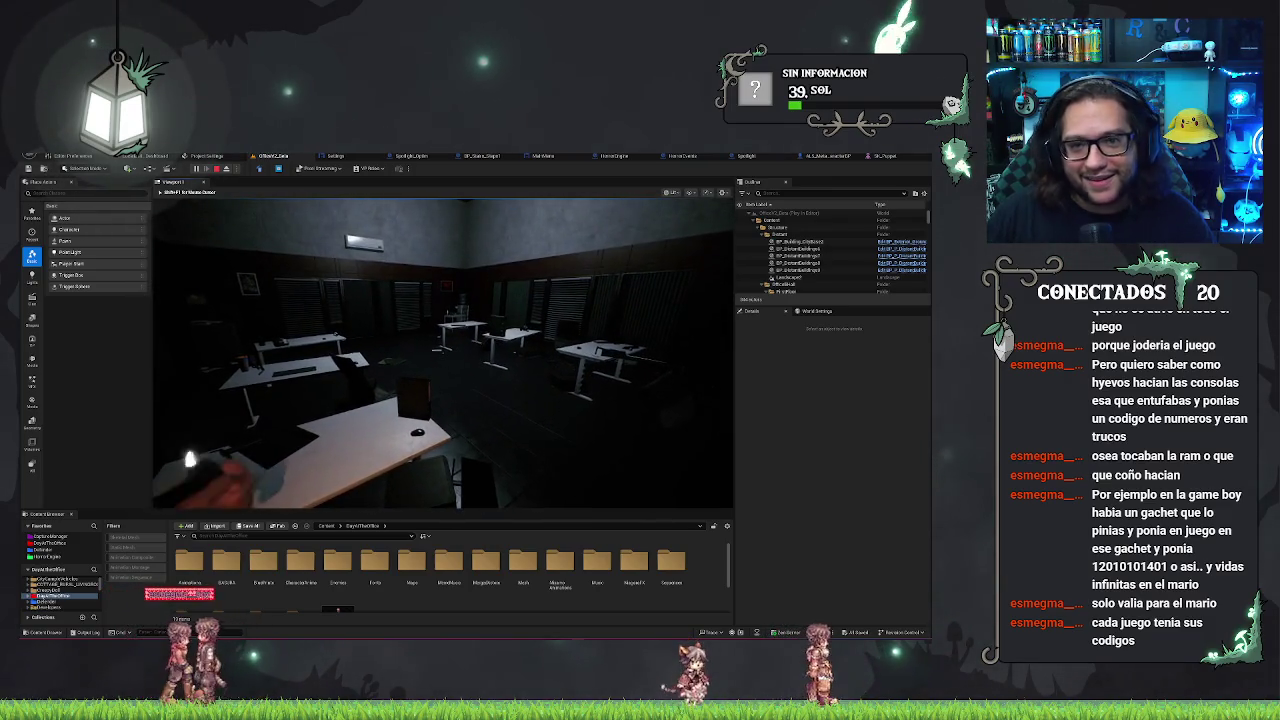
pyautogui.press('Escape')
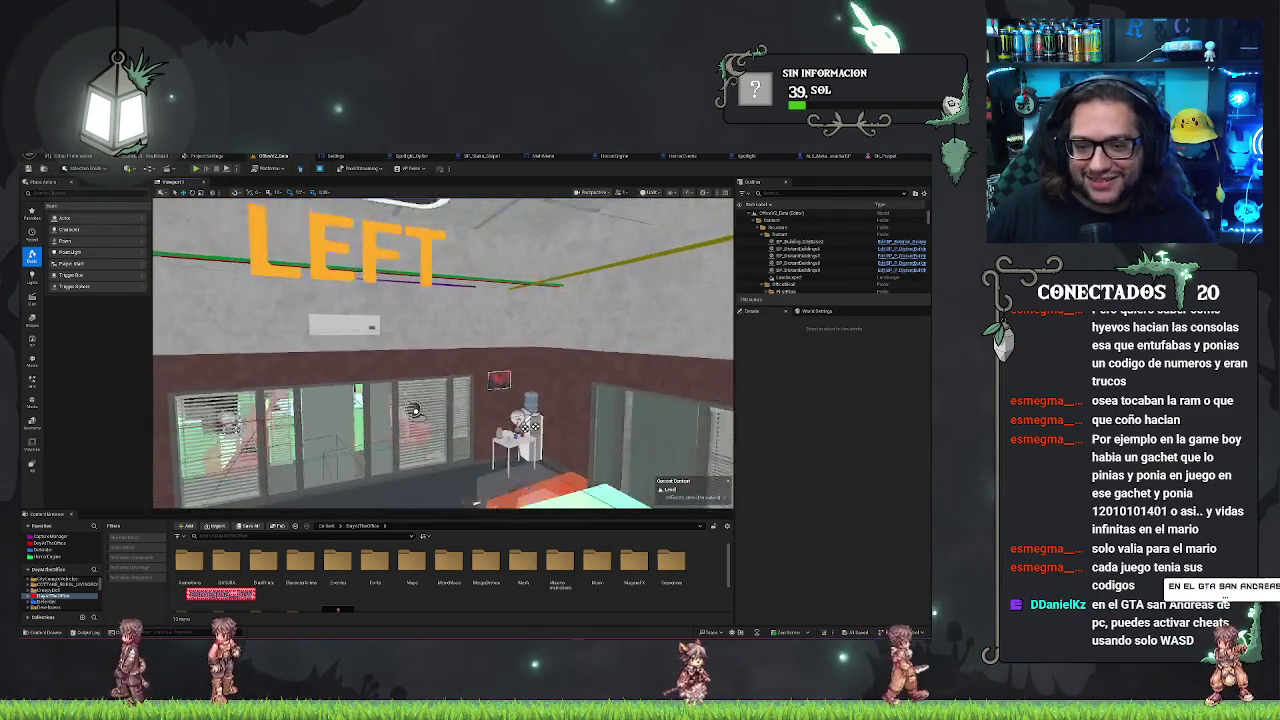
# Check the ceiling spotlight's PointLight distance settings, then open Spotlight_Optim for editing
pyautogui.click(483, 316)
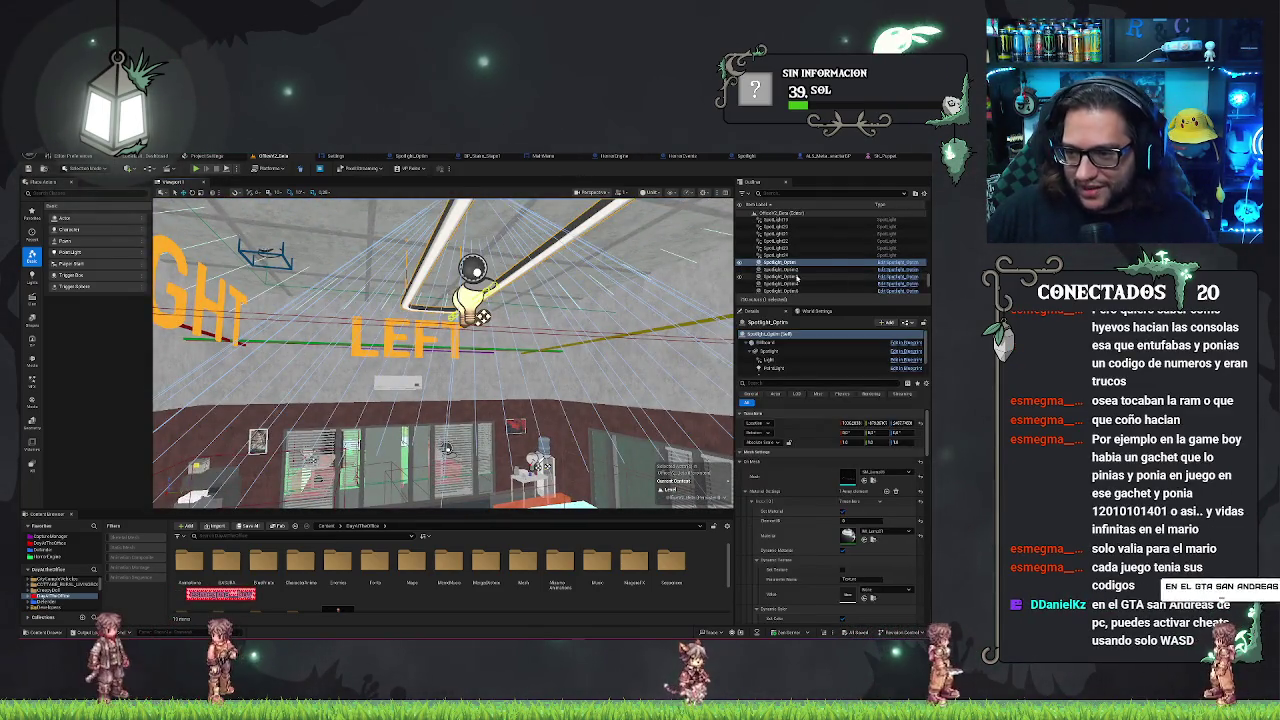
pyautogui.scroll(-1, 790, 350)
pyautogui.click(786, 355)
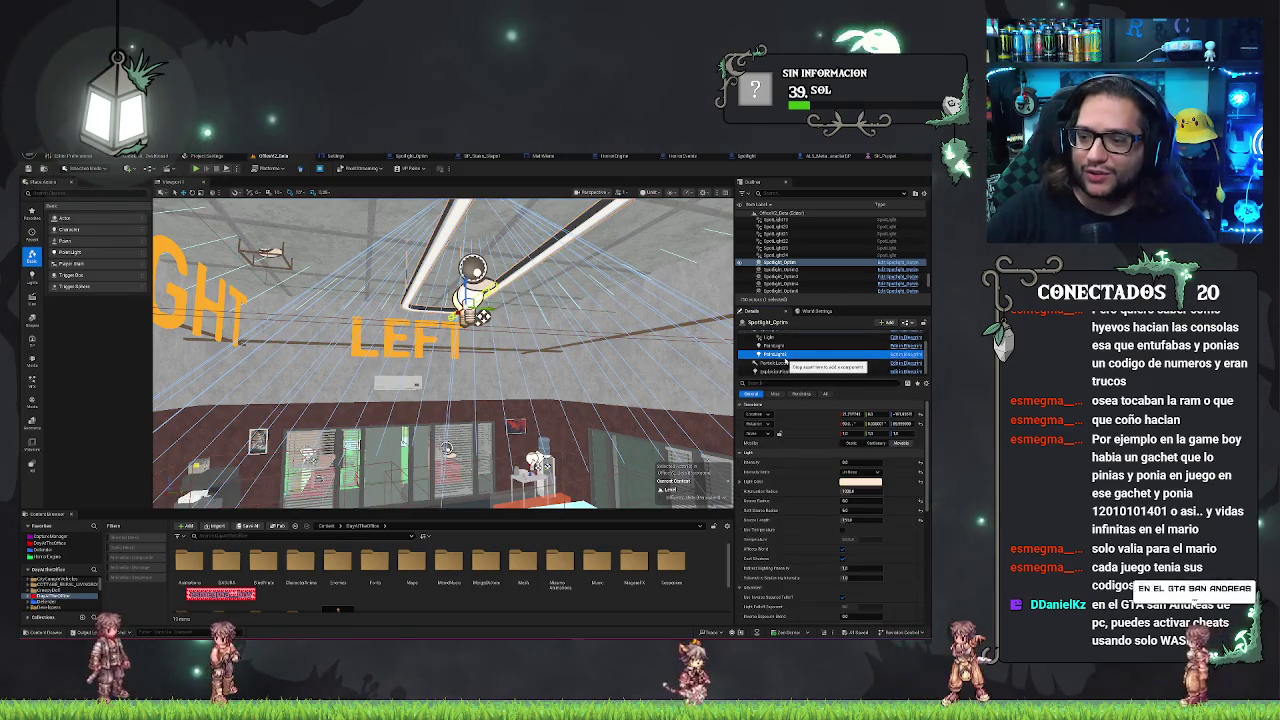
pyautogui.scroll(1, 786, 358)
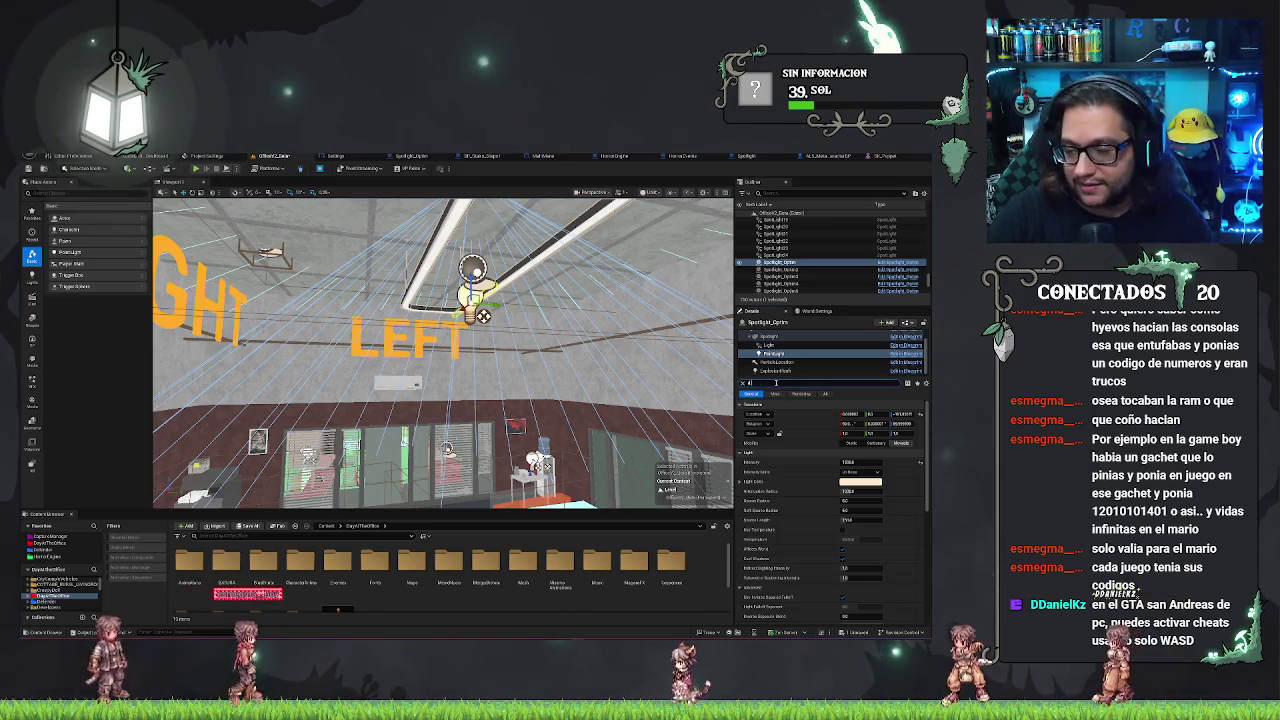
pyautogui.write('ist')
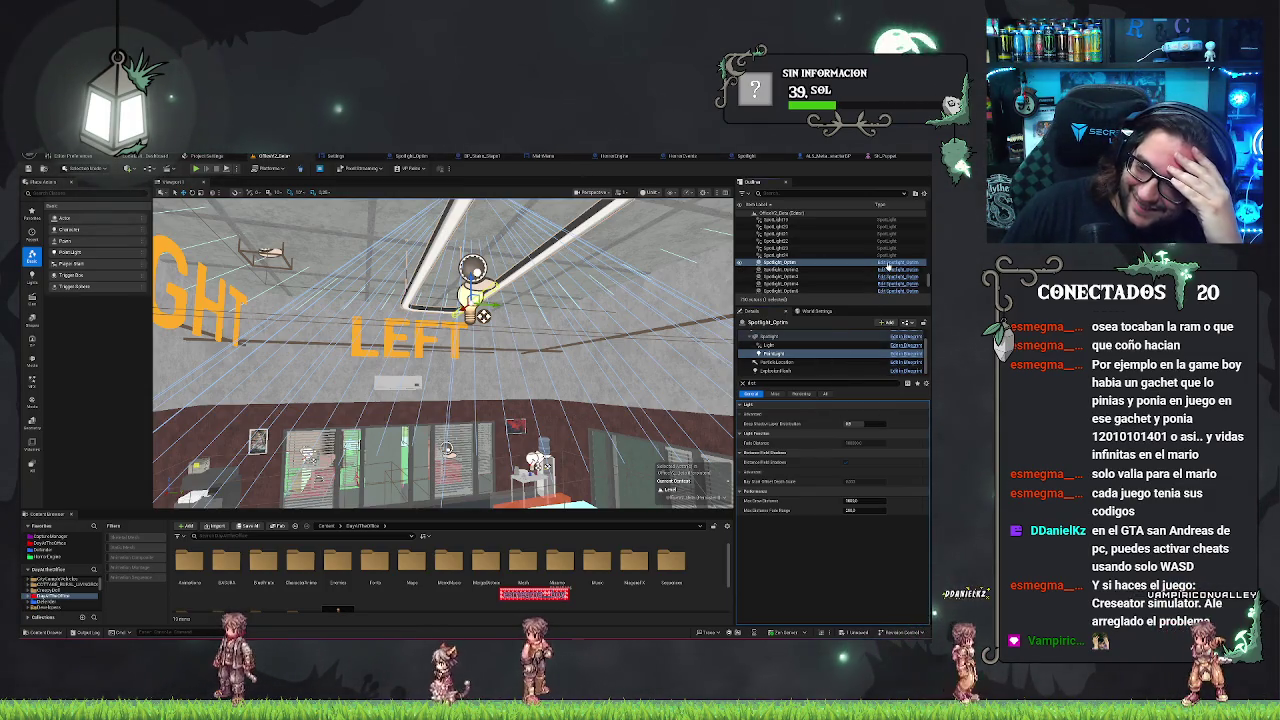
pyautogui.click(888, 265)
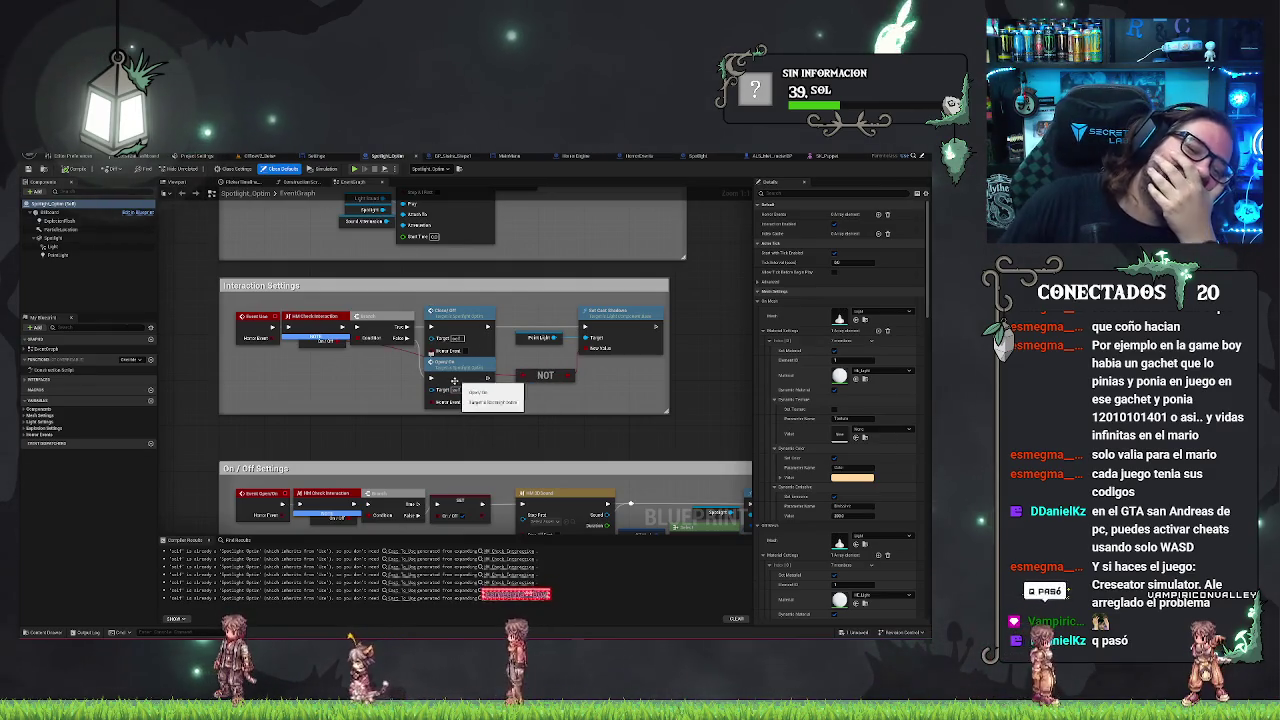
# Filter the blueprint PointLight's Details for distance, then shadow settings, before returning to the level
pyautogui.click(57, 255)
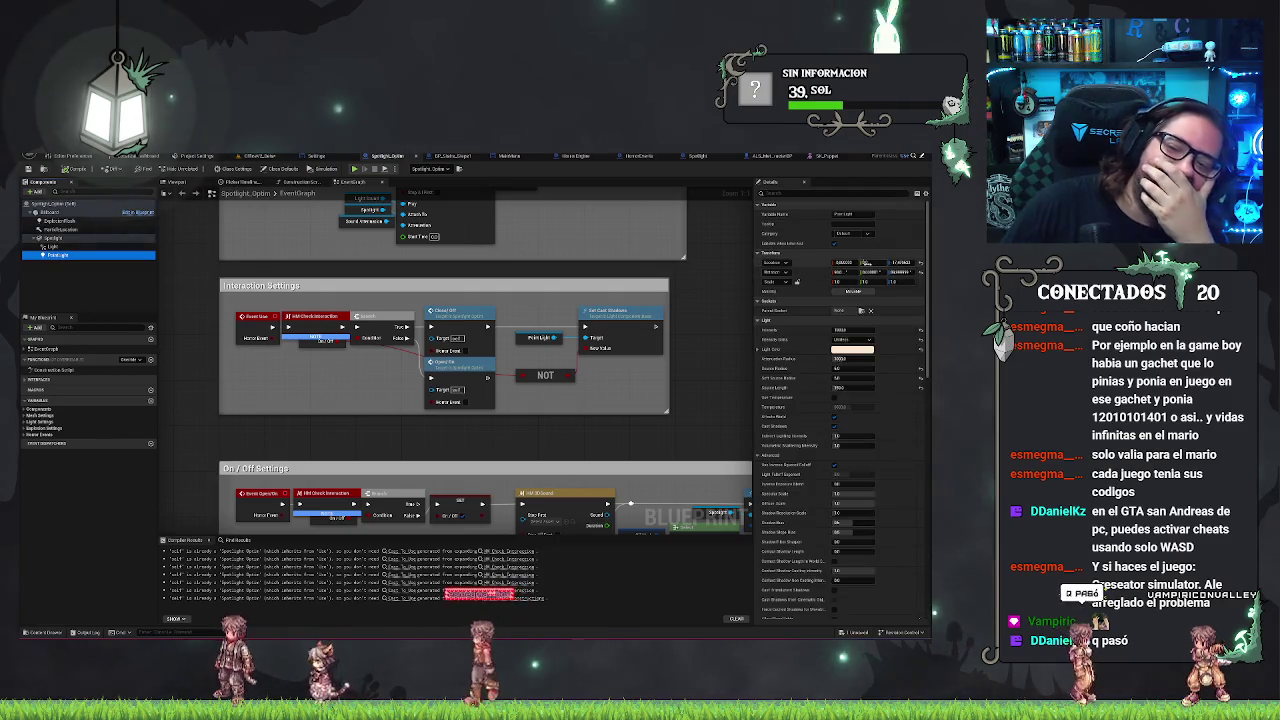
pyautogui.click(797, 194)
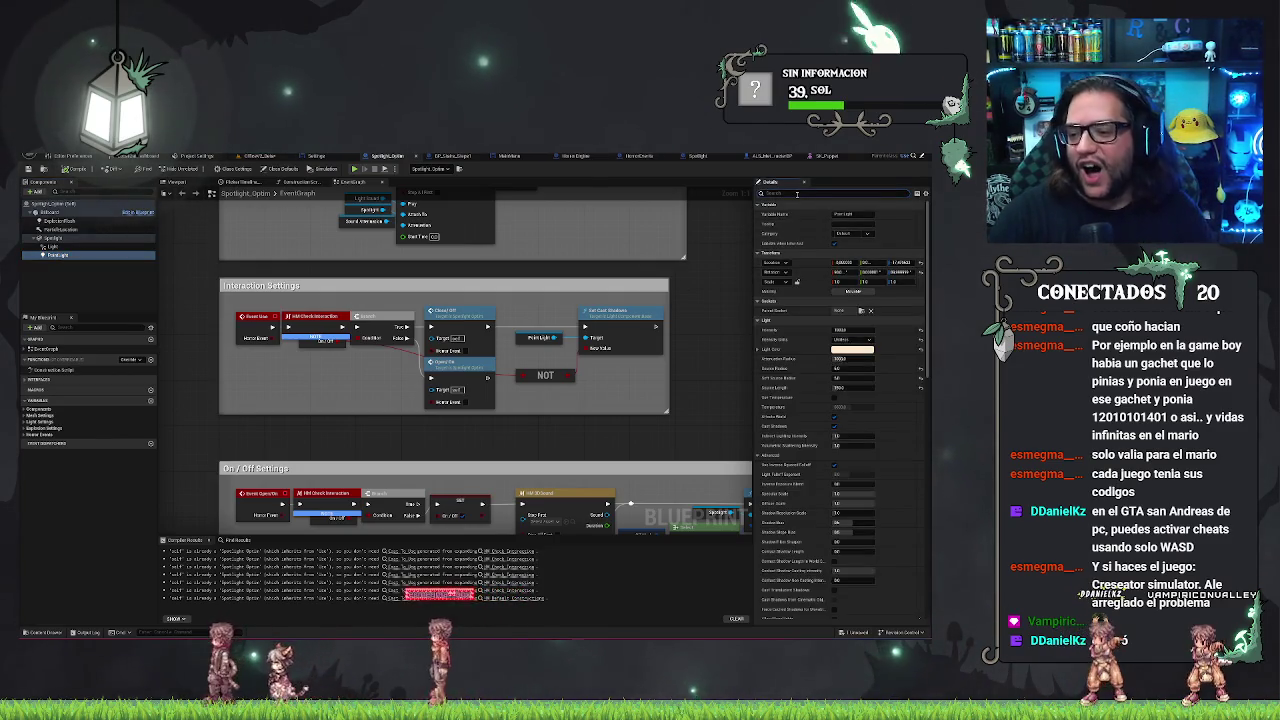
pyautogui.write('ance')
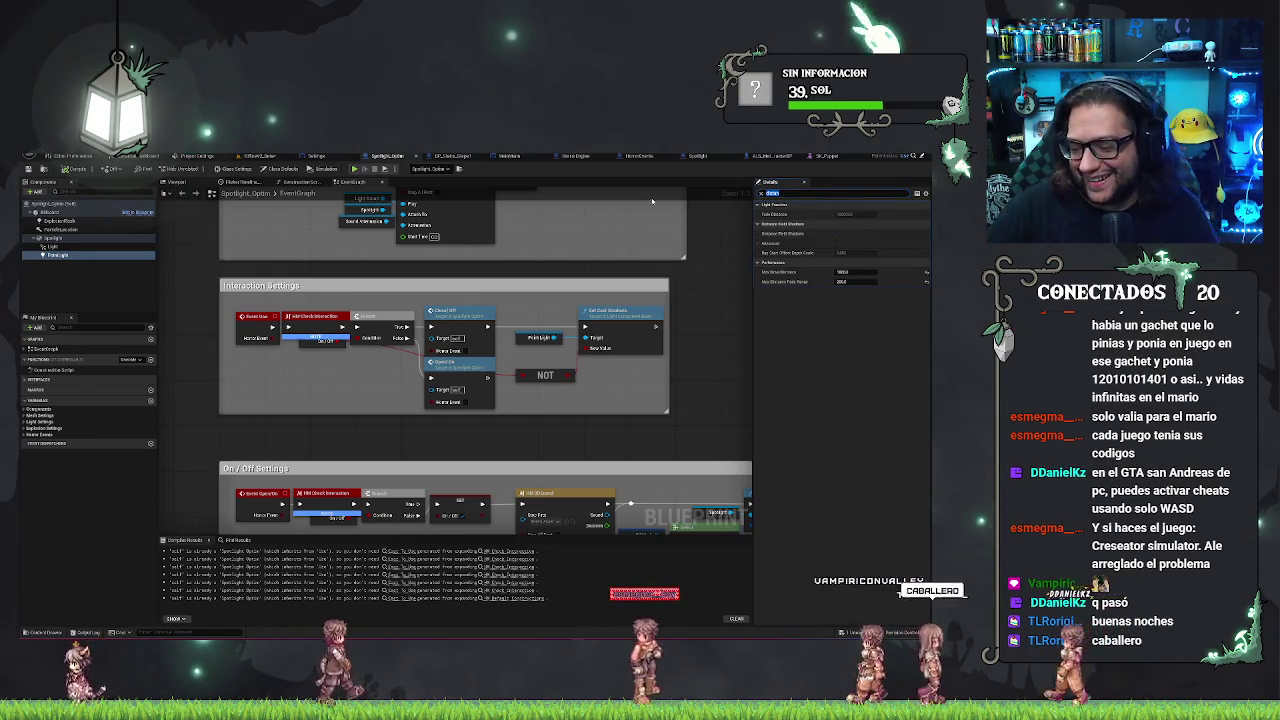
pyautogui.write('w')
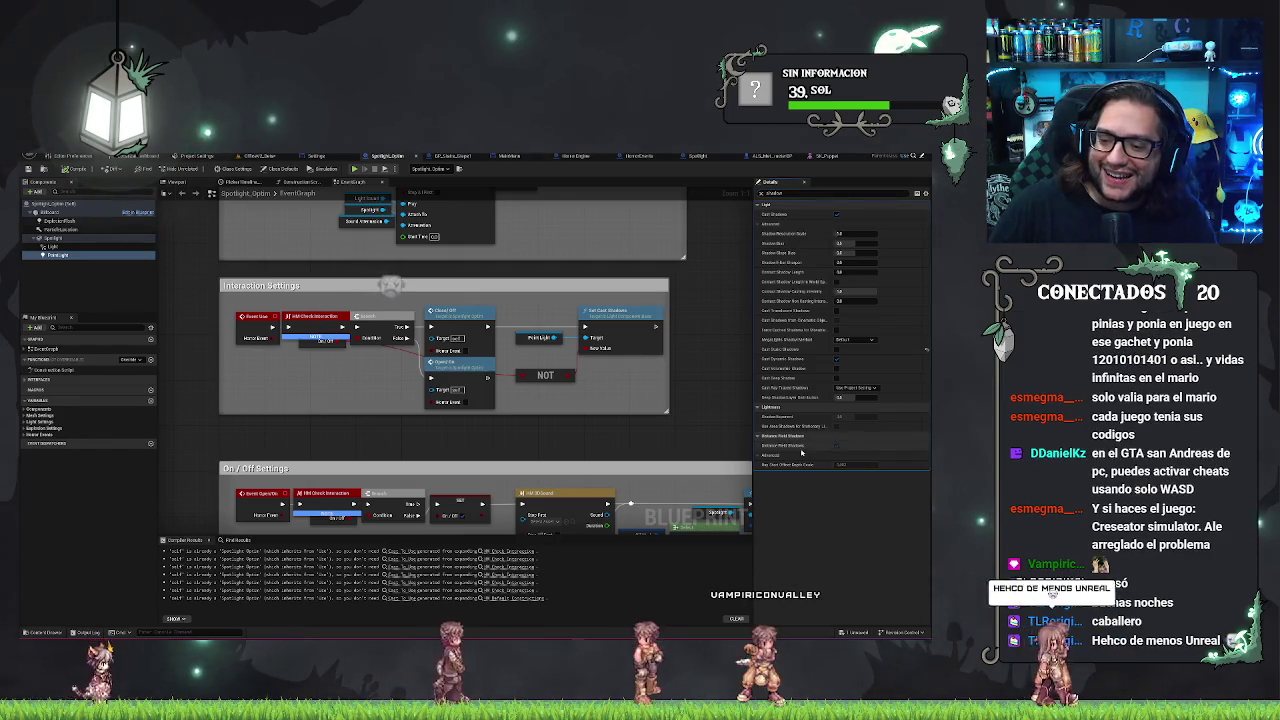
pyautogui.moveTo(790, 444)
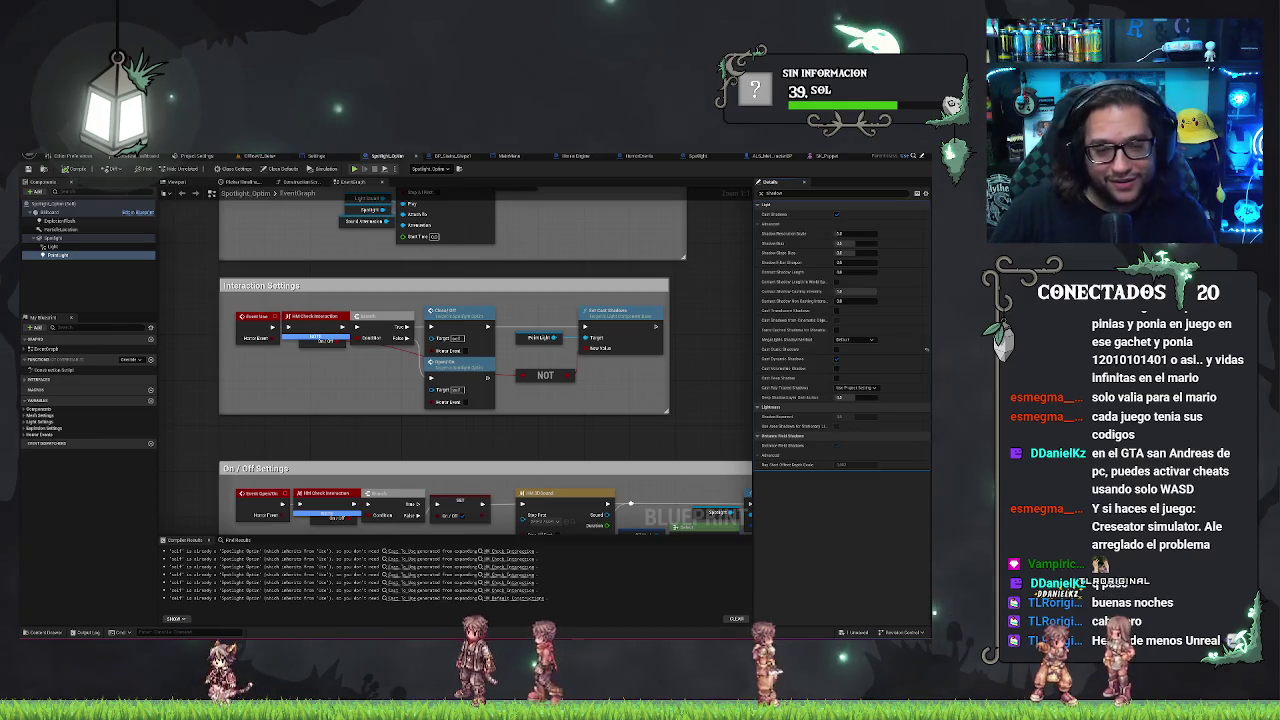
pyautogui.click(274, 155)
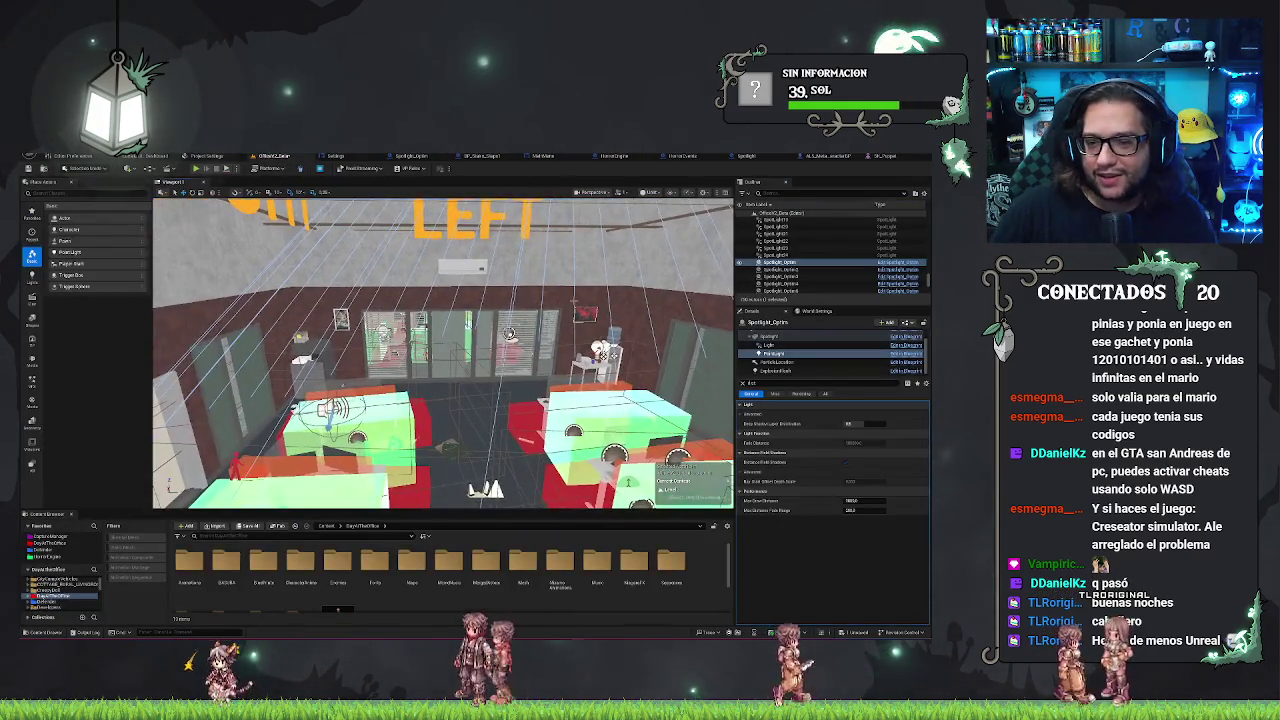
# Save all modified packages with Ctrl+S
pyautogui.hotkey('ctrl', 's')
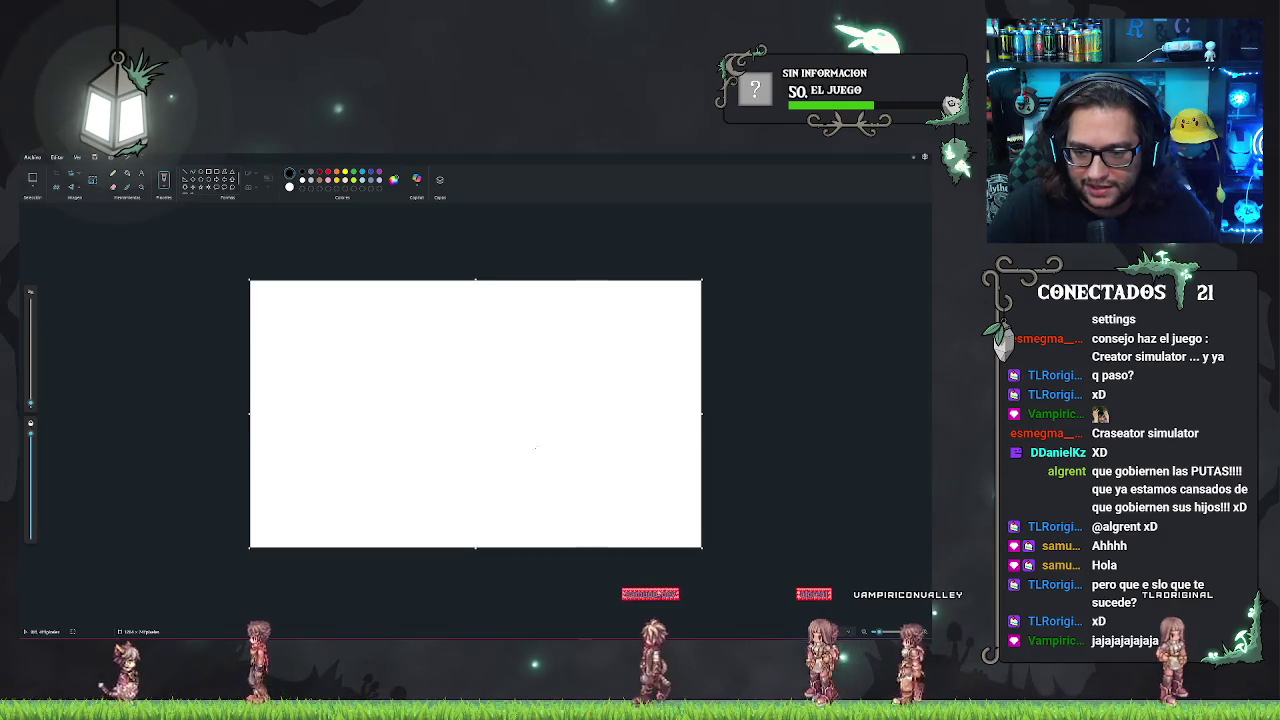
# Pencil-sketch a stick figure's body and leg, a light bulb outline, and wavy lines at right
pyautogui.moveTo(573, 456)
pyautogui.mouseDown()
pyautogui.moveTo(576, 508)
pyautogui.moveTo(568, 454)
pyautogui.moveTo(651, 443)
pyautogui.moveTo(670, 515)
pyautogui.mouseUp()
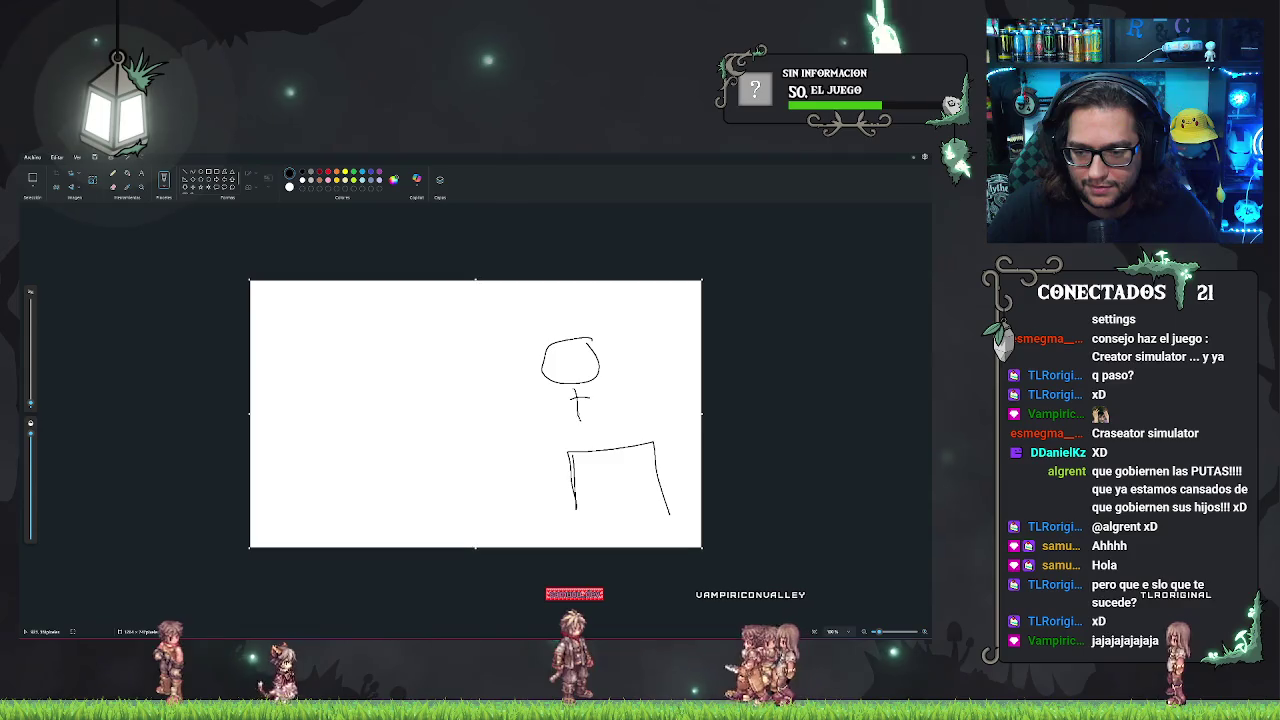
pyautogui.moveTo(582, 410); pyautogui.dragTo(577, 424)
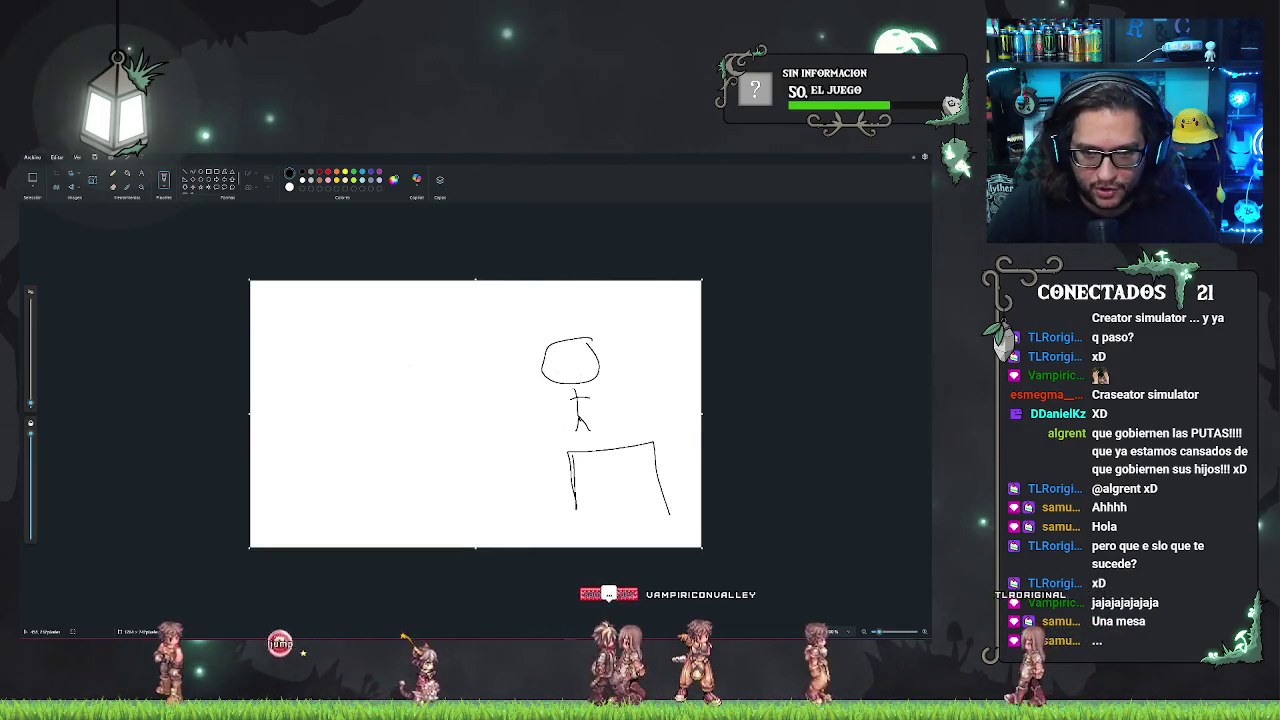
pyautogui.moveTo(411, 357)
pyautogui.mouseDown()
pyautogui.moveTo(394, 365)
pyautogui.moveTo(409, 395)
pyautogui.moveTo(412, 357)
pyautogui.moveTo(438, 332)
pyautogui.moveTo(458, 338)
pyautogui.moveTo(372, 350)
pyautogui.mouseUp()
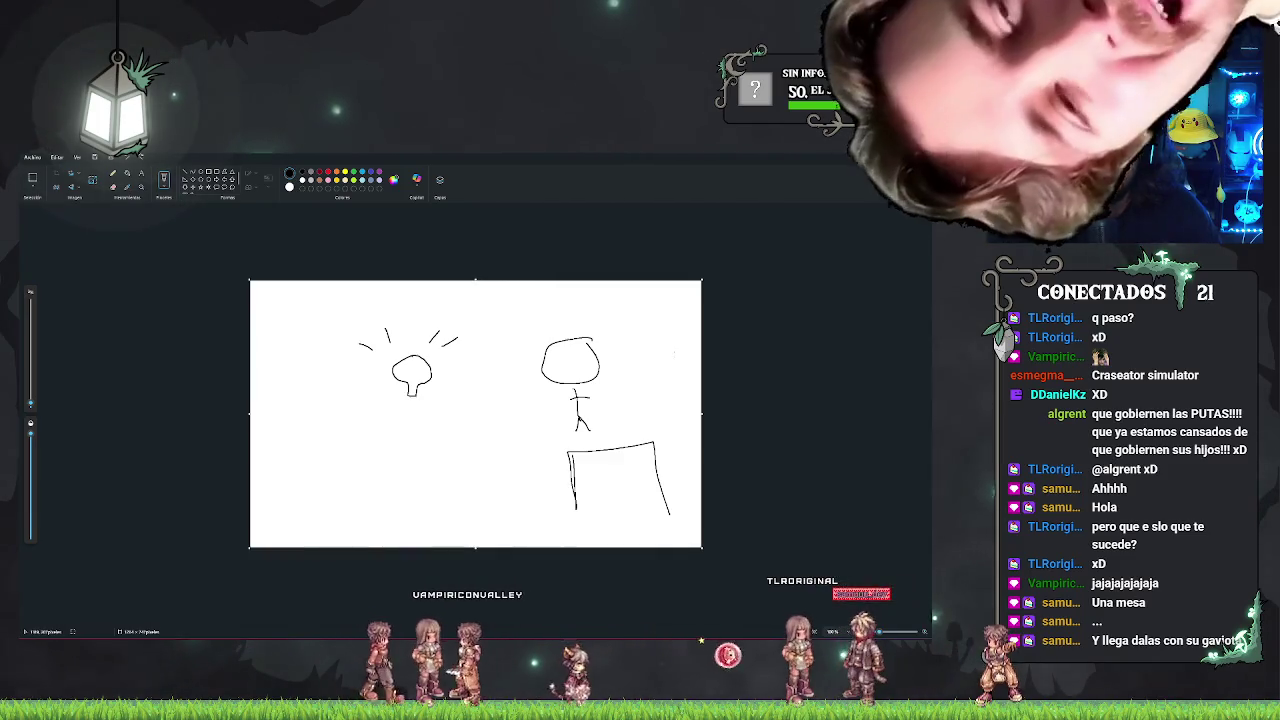
pyautogui.moveTo(673, 353)
pyautogui.mouseDown()
pyautogui.moveTo(665, 345)
pyautogui.moveTo(688, 352)
pyautogui.mouseUp()
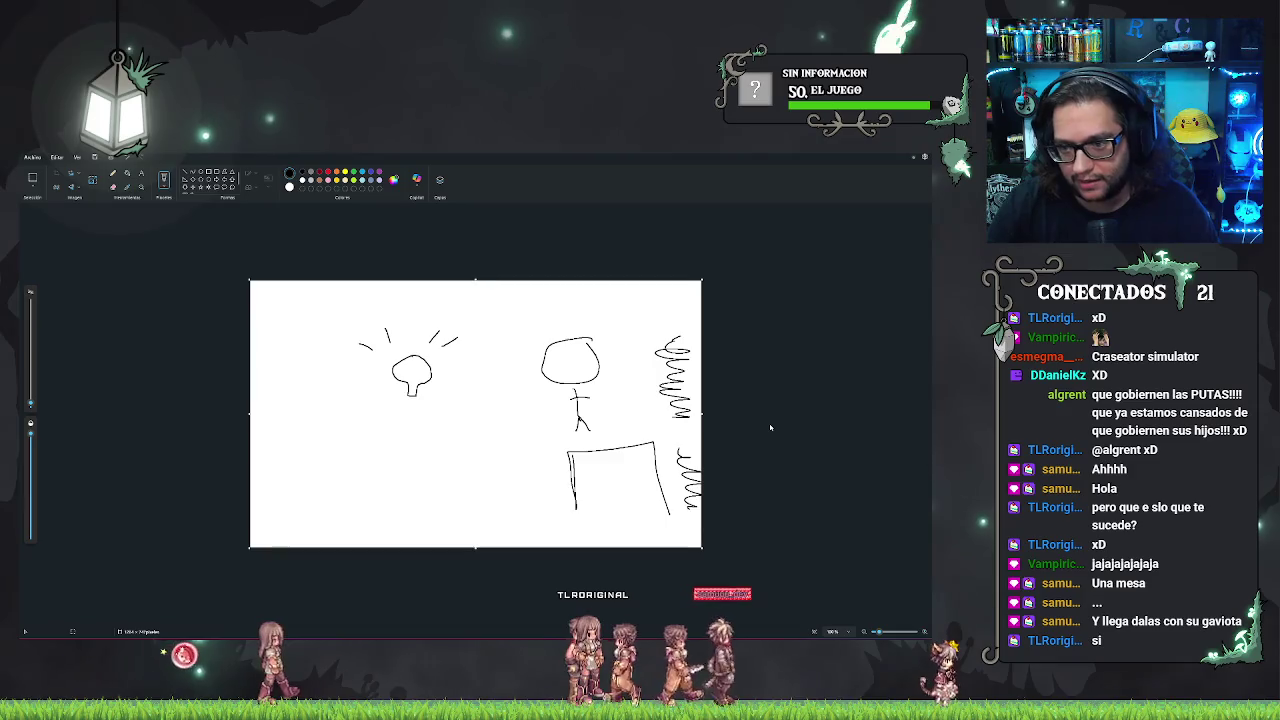
# Undo the wavy scribbles and draw small boxes at top-left and below the bulb
pyautogui.hotkey('ctrl', 'z')
pyautogui.hotkey('ctrl', 'z')
pyautogui.moveTo(277, 310)
pyautogui.mouseDown()
pyautogui.moveTo(294, 329)
pyautogui.moveTo(279, 306)
pyautogui.moveTo(313, 303)
pyautogui.mouseUp()
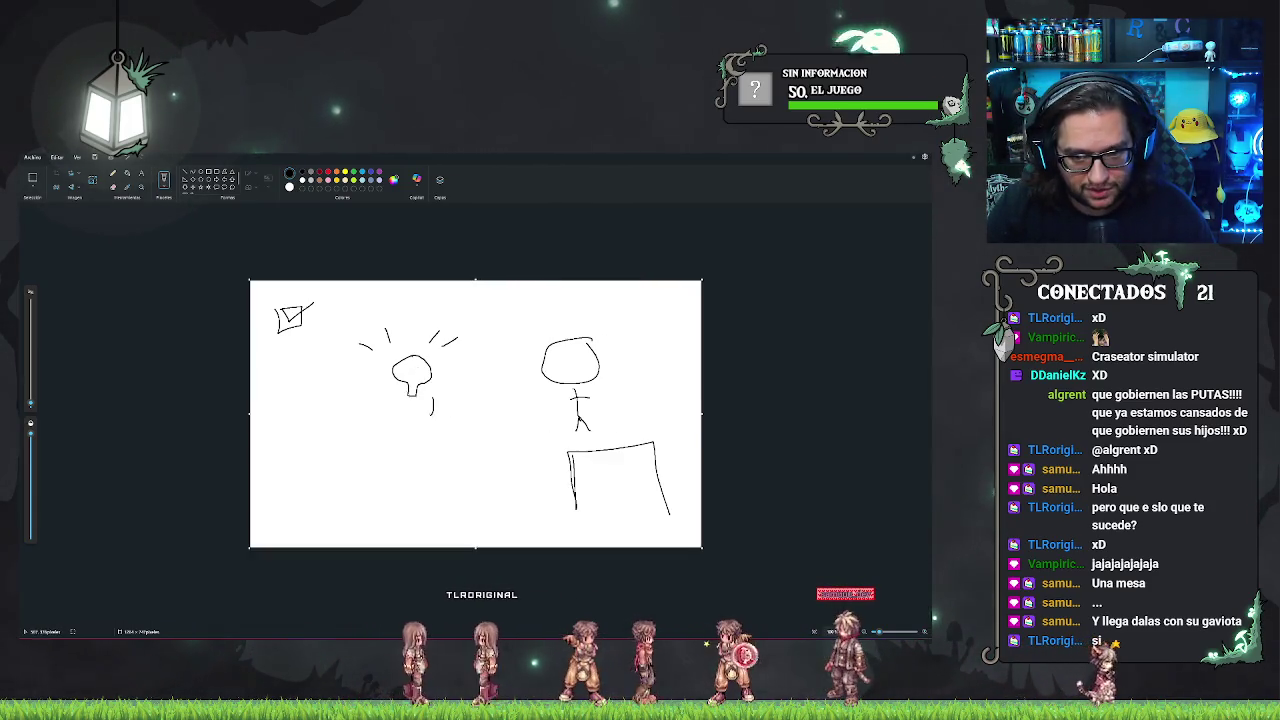
pyautogui.moveTo(431, 394)
pyautogui.mouseDown()
pyautogui.moveTo(456, 416)
pyautogui.moveTo(437, 412)
pyautogui.moveTo(469, 384)
pyautogui.mouseUp()
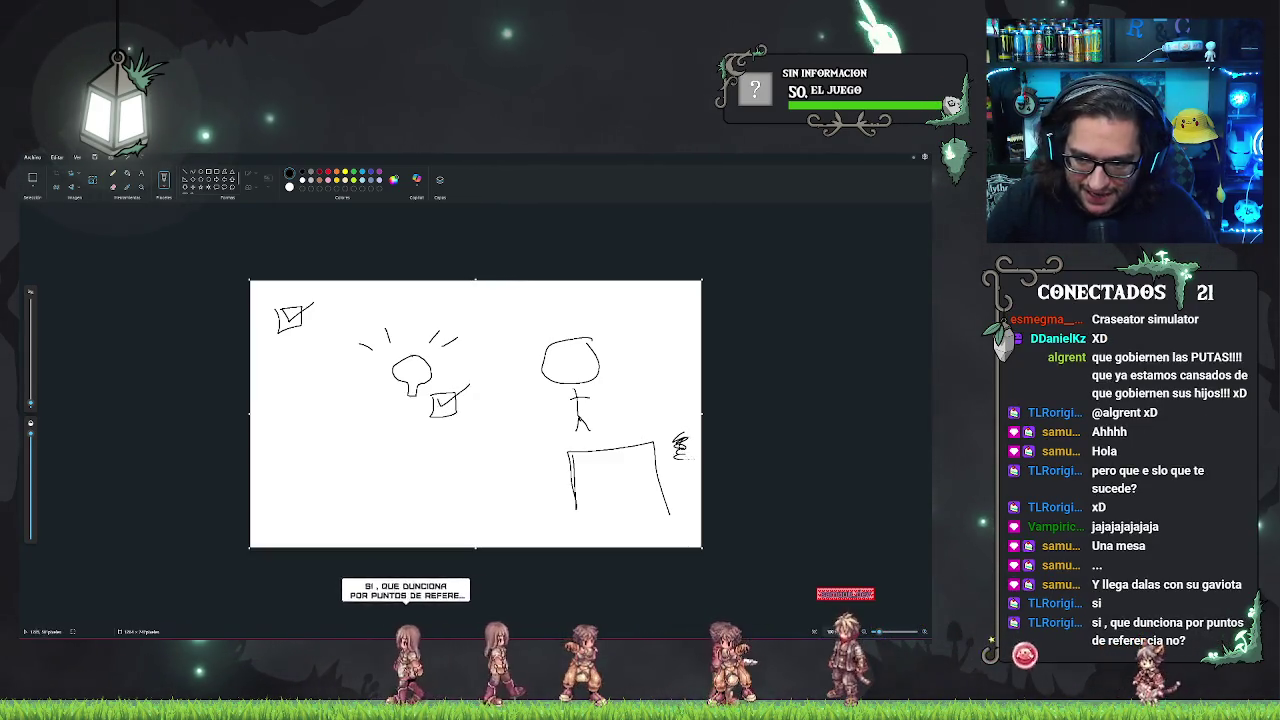
# Hatch a shadow beside the table, then undo the oval, stray stroke and dense scribble
pyautogui.moveTo(678, 440); pyautogui.dragTo(684, 520)
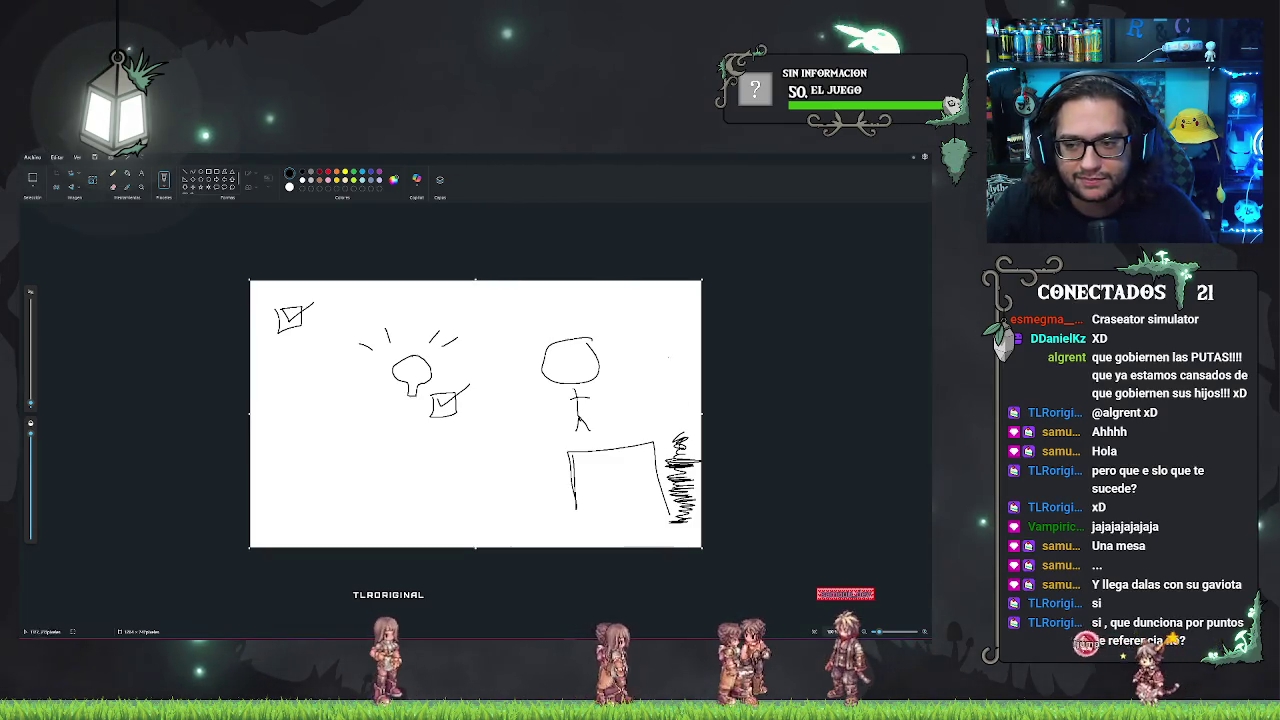
pyautogui.moveTo(643, 337)
pyautogui.mouseDown()
pyautogui.moveTo(690, 344)
pyautogui.moveTo(646, 338)
pyautogui.mouseUp()
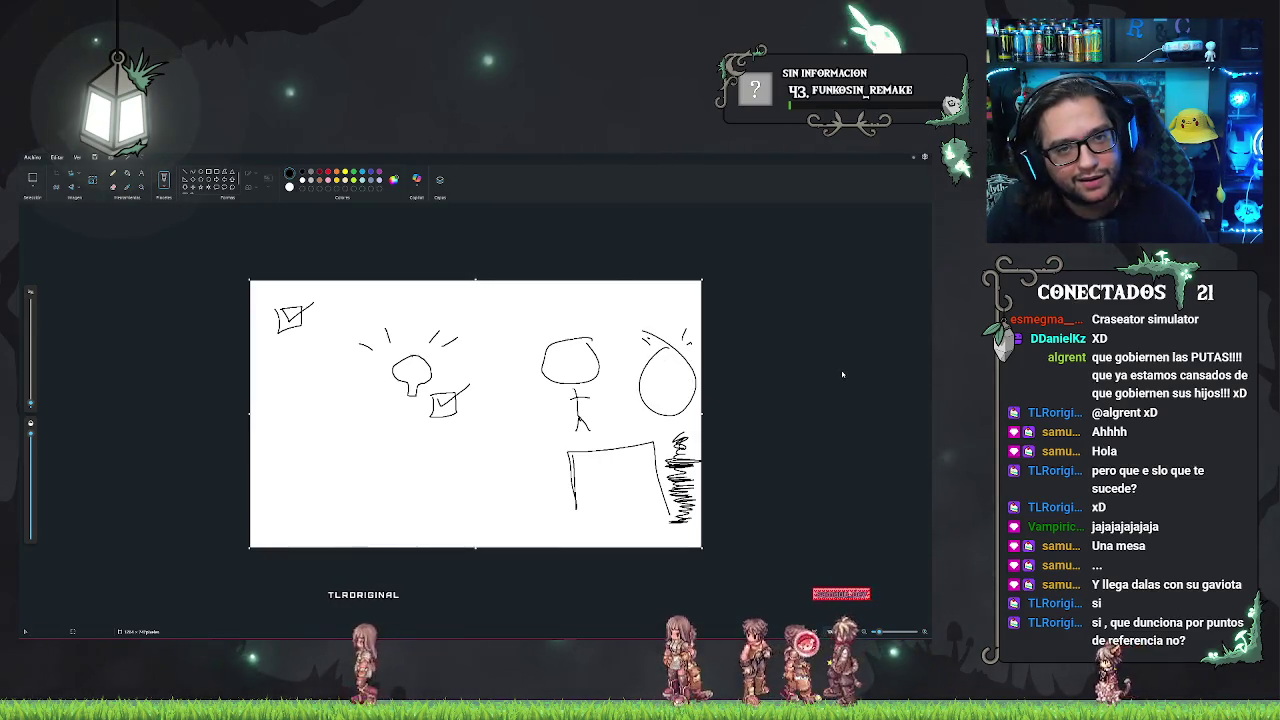
pyautogui.hotkey('ctrl', 'z')
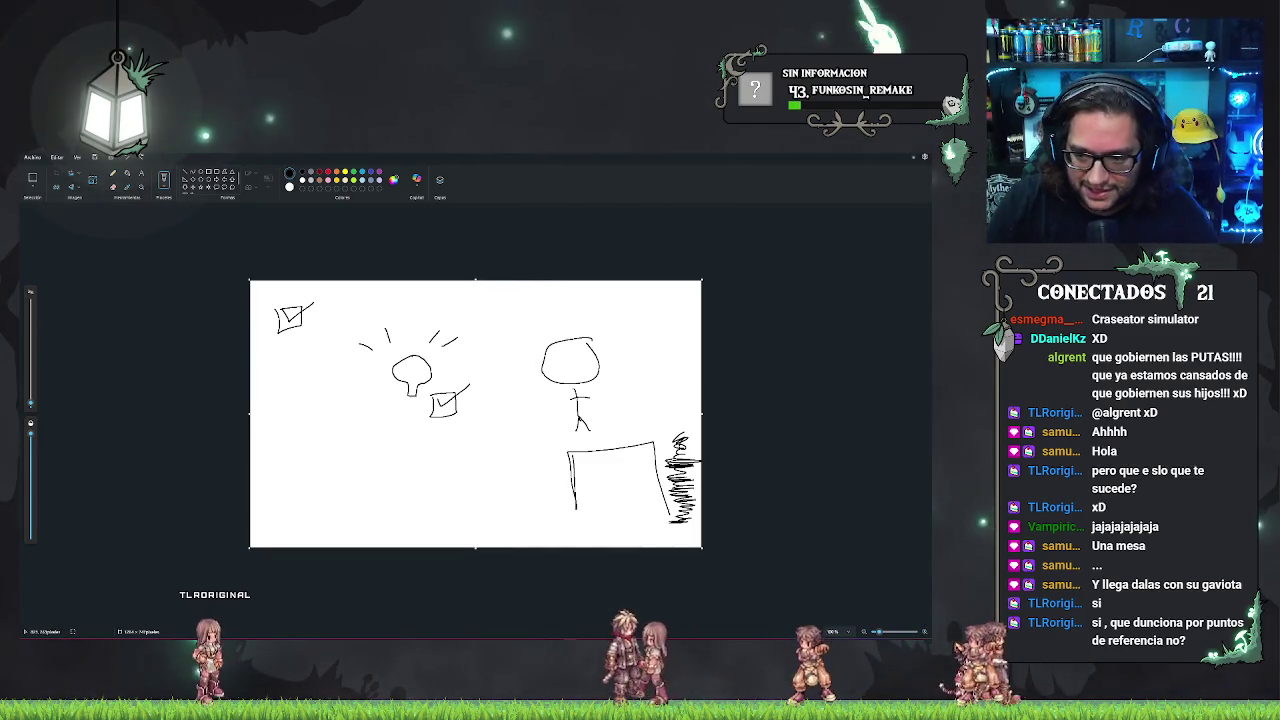
pyautogui.hotkey('ctrl', 'z')
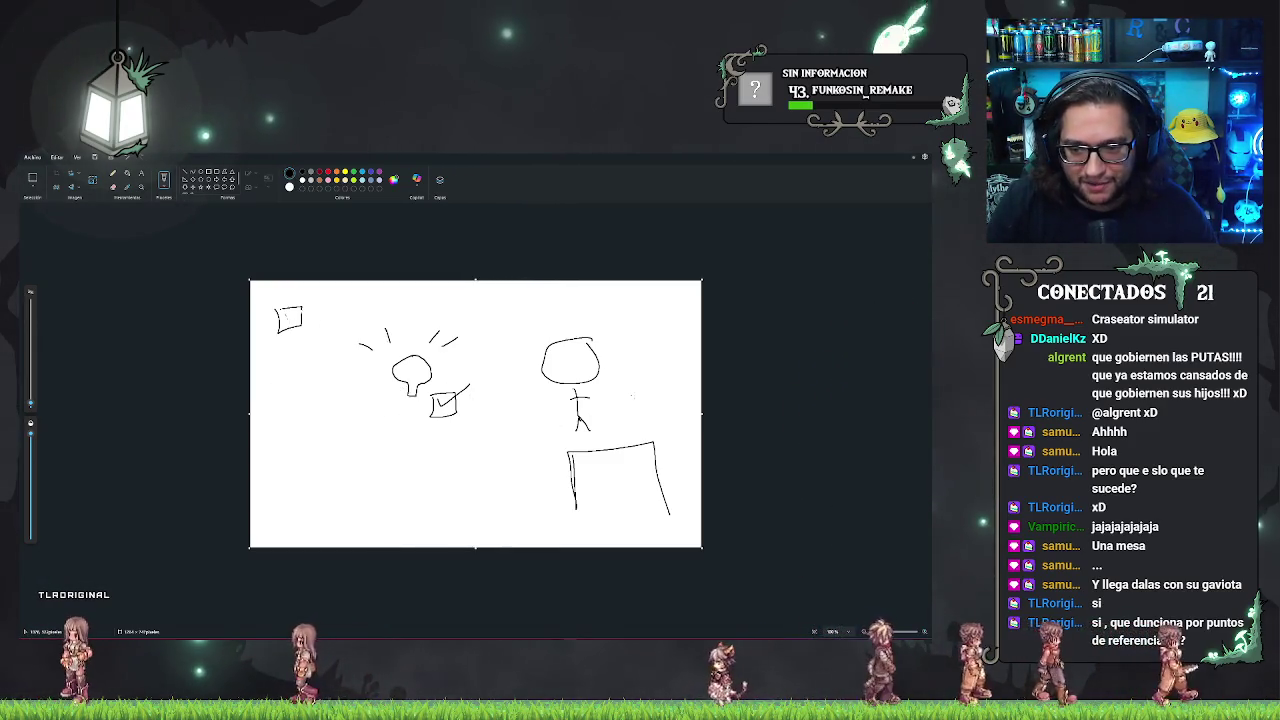
# Add light rays at the top right and undo the mistaken circle
pyautogui.moveTo(640, 322)
pyautogui.mouseDown()
pyautogui.moveTo(646, 336)
pyautogui.moveTo(653, 322)
pyautogui.mouseUp()
pyautogui.moveTo(690, 313); pyautogui.dragTo(685, 321)
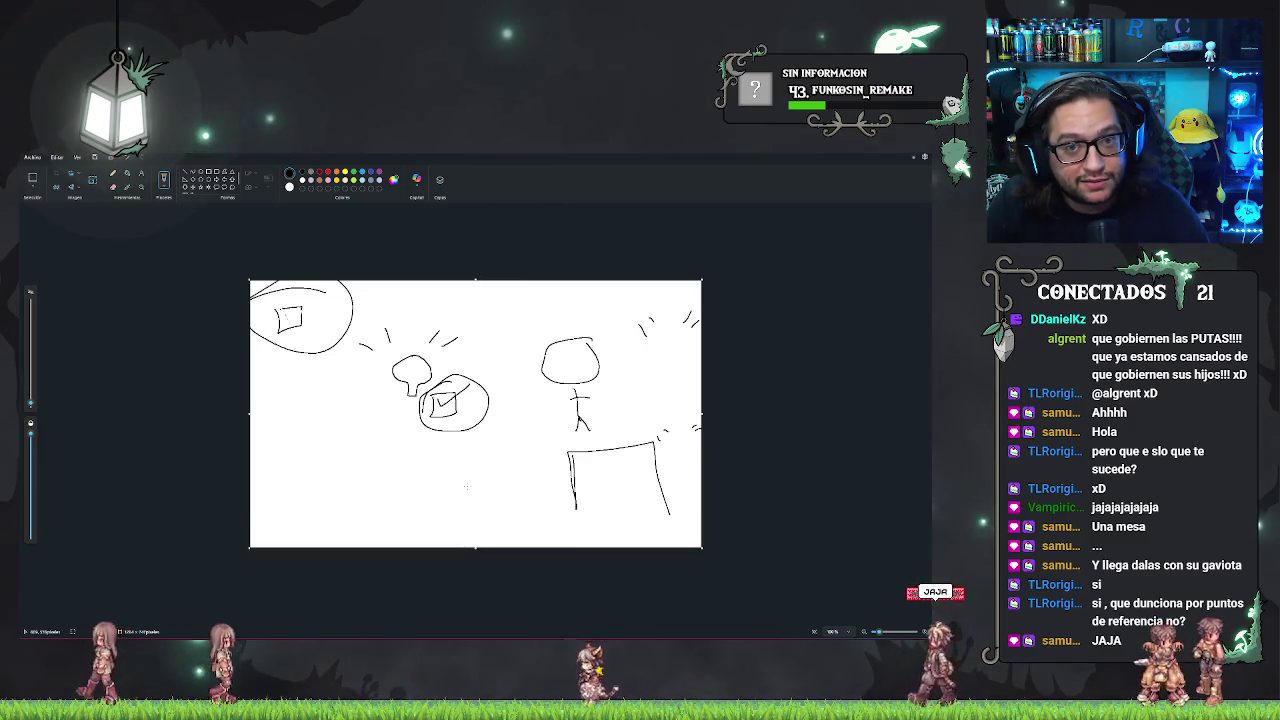
pyautogui.hotkey('ctrl', 'z')
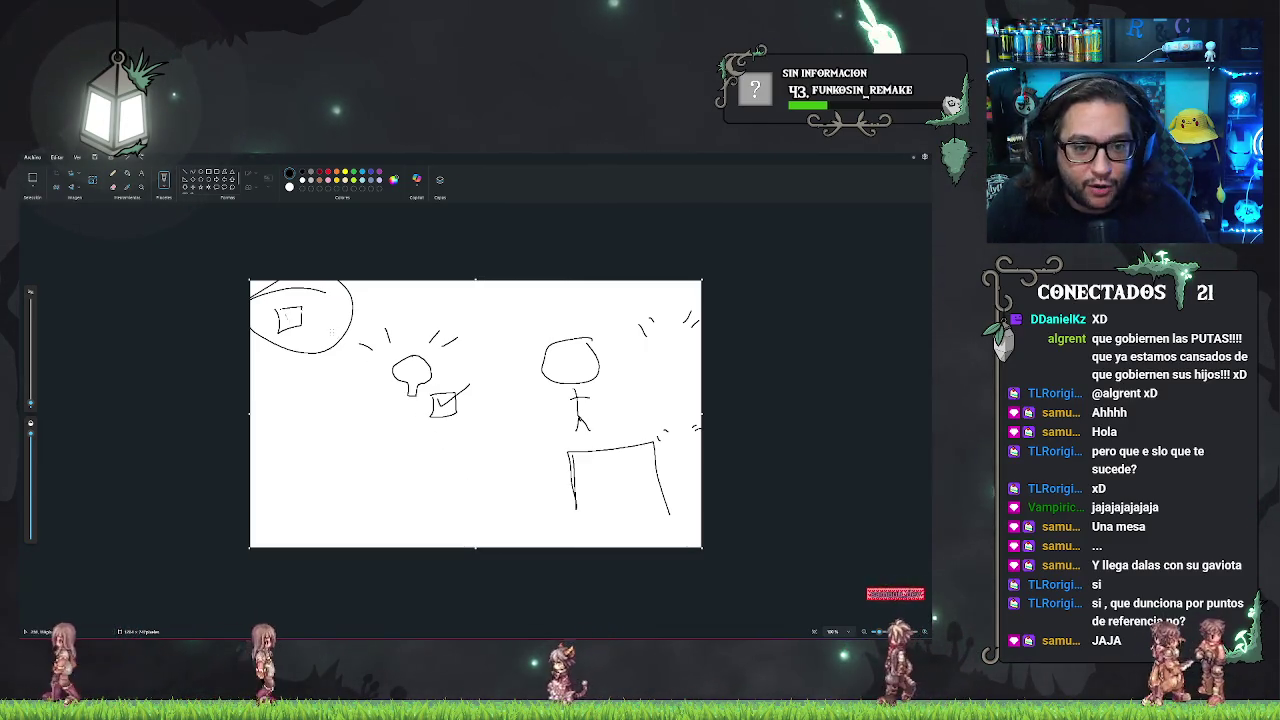
# Circle both box markers, add a stroke under the rays, and minimize Paint
pyautogui.moveTo(300, 290); pyautogui.dragTo(275, 295)
pyautogui.moveTo(445, 378)
pyautogui.mouseDown()
pyautogui.moveTo(422, 412)
pyautogui.moveTo(447, 380)
pyautogui.mouseUp()
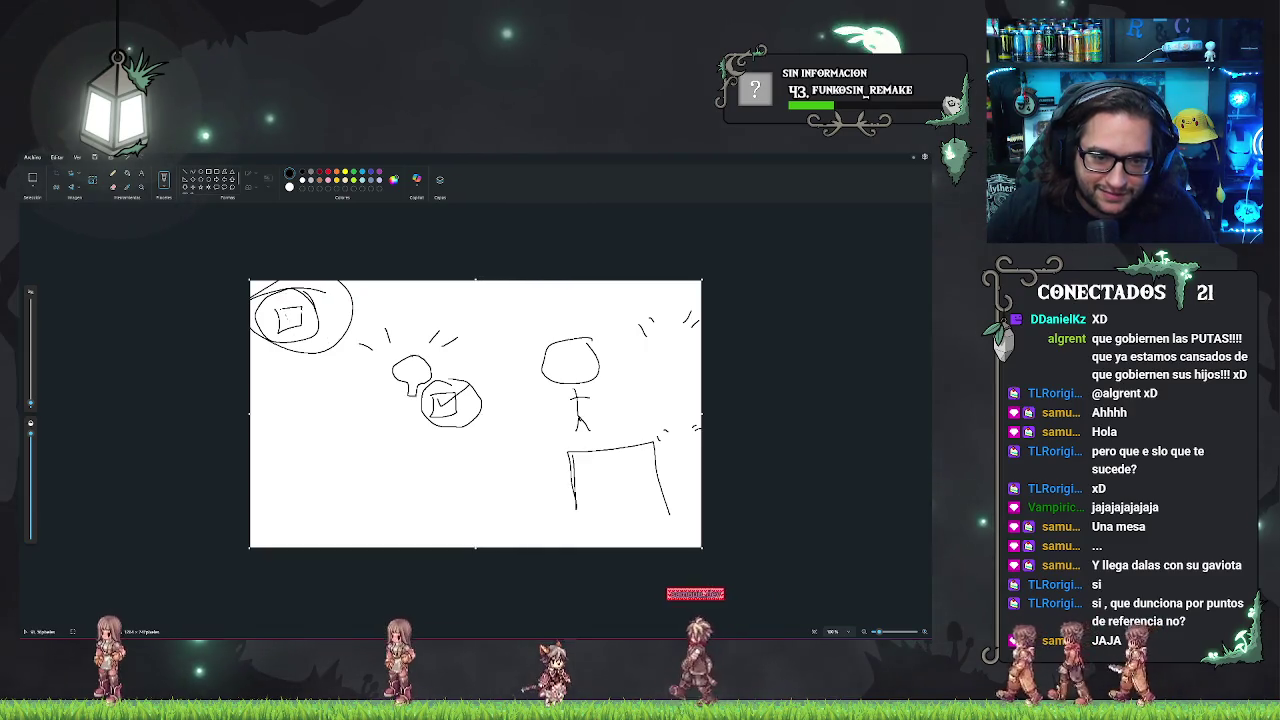
pyautogui.moveTo(278, 312); pyautogui.dragTo(318, 298)
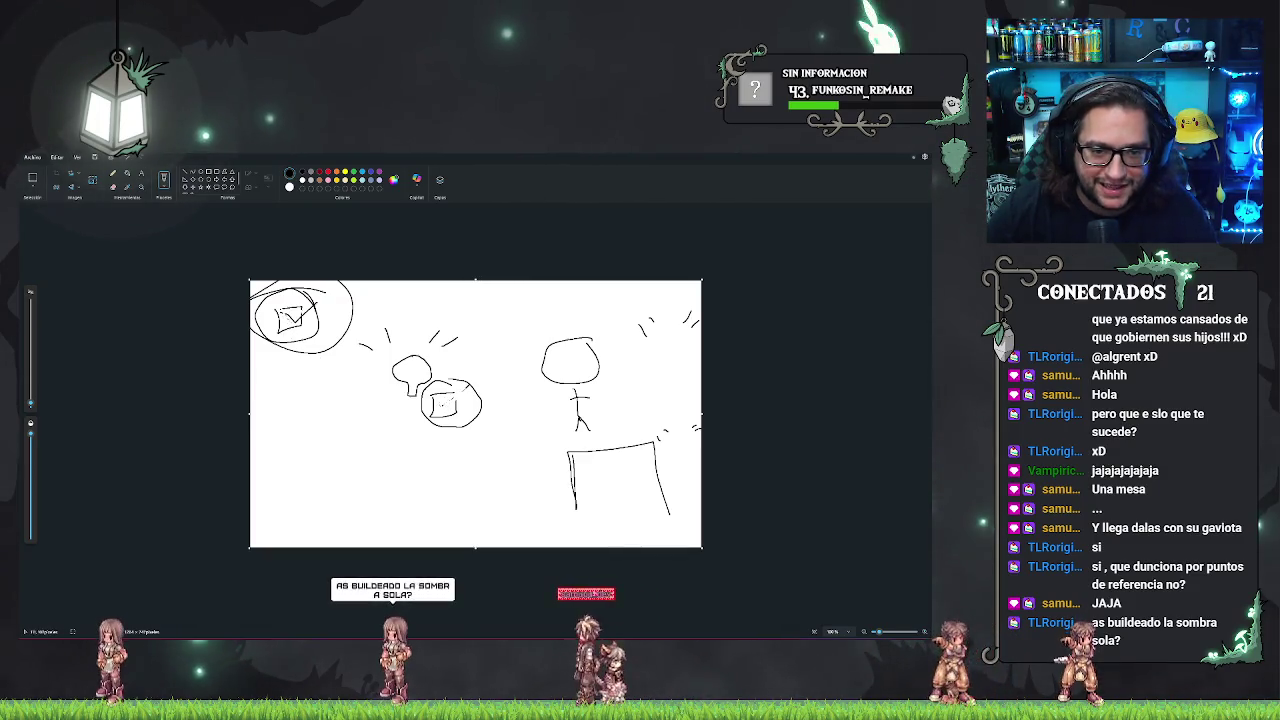
pyautogui.hotkey('ctrl', 'z')
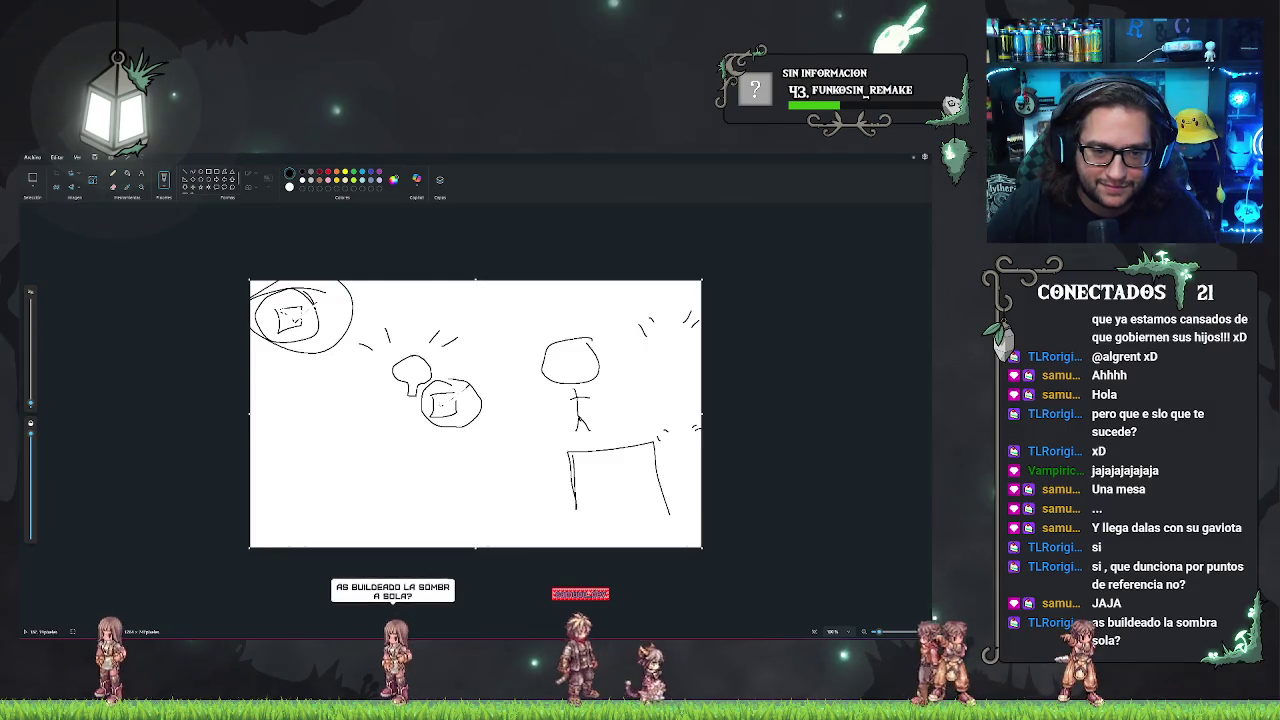
pyautogui.moveTo(652, 339); pyautogui.dragTo(695, 331)
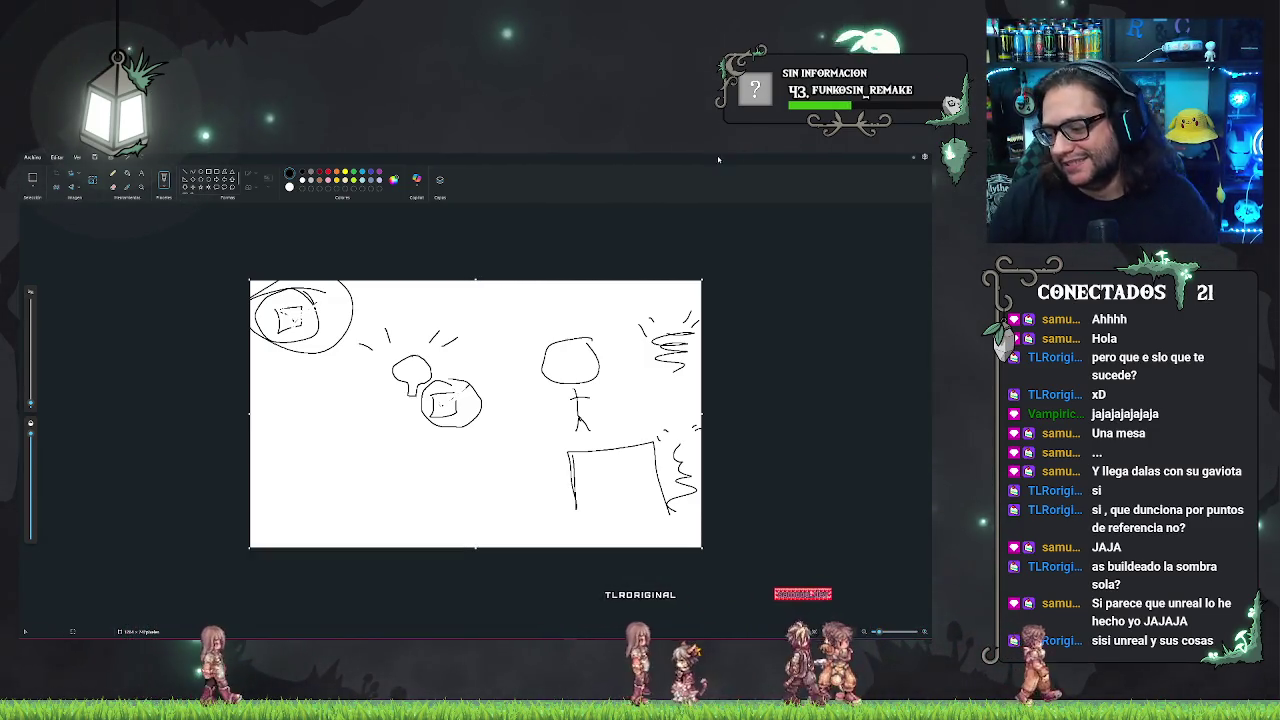
pyautogui.press('super+Down')
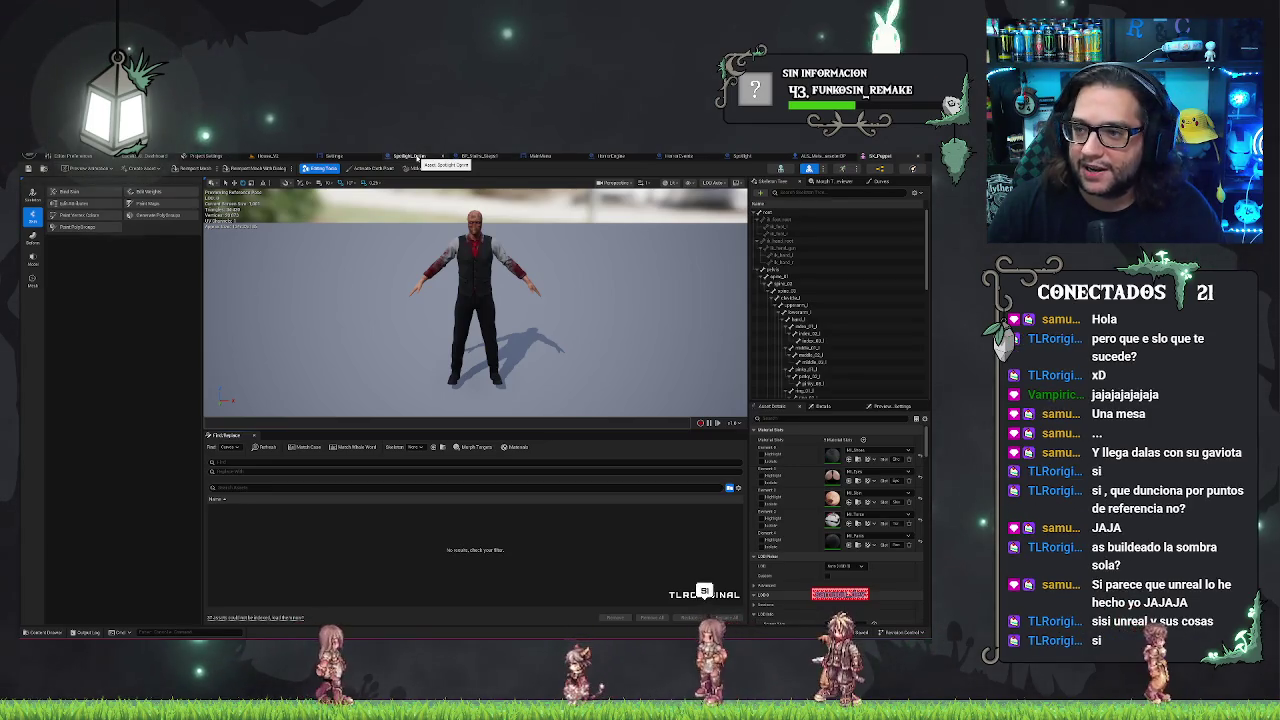
# Switch back to the Spotlight_Optim blueprint's event graph tab
pyautogui.click(417, 157)
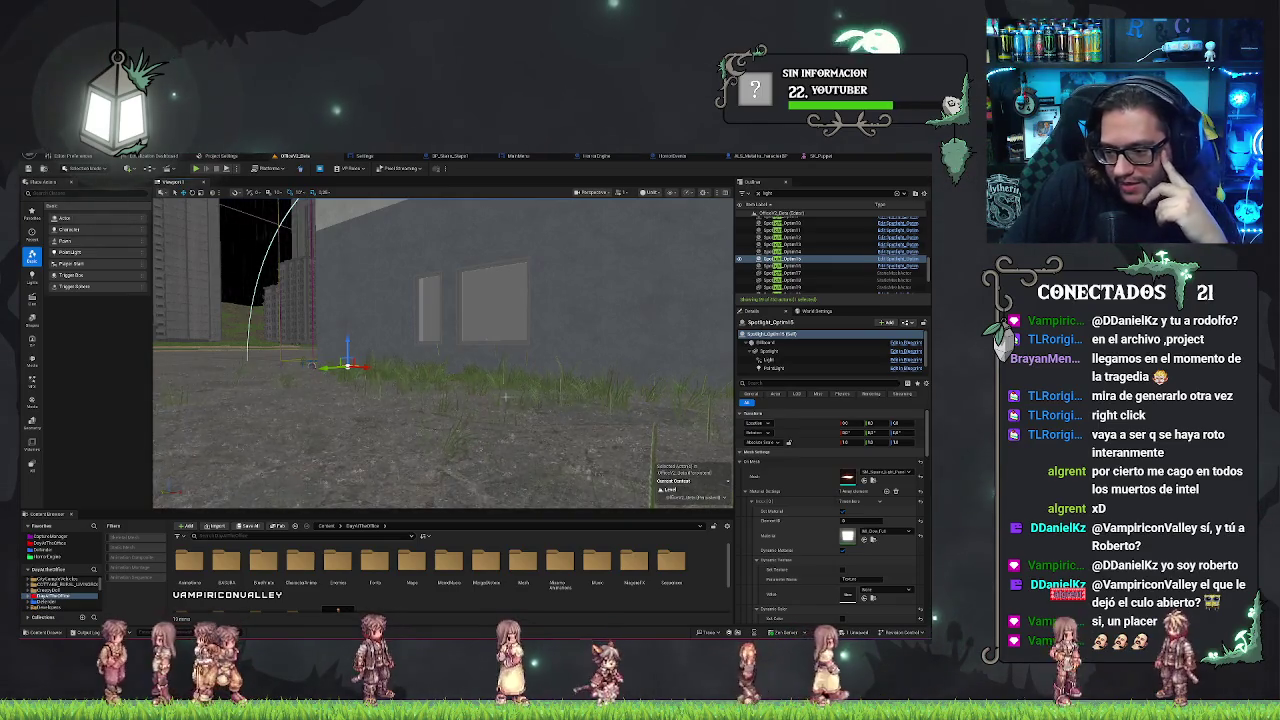
# Turn the view along the wall and select three Spotlight_Option lights in turn to check their Details
pyautogui.moveTo(521, 401); pyautogui.dragTo(684, 366)
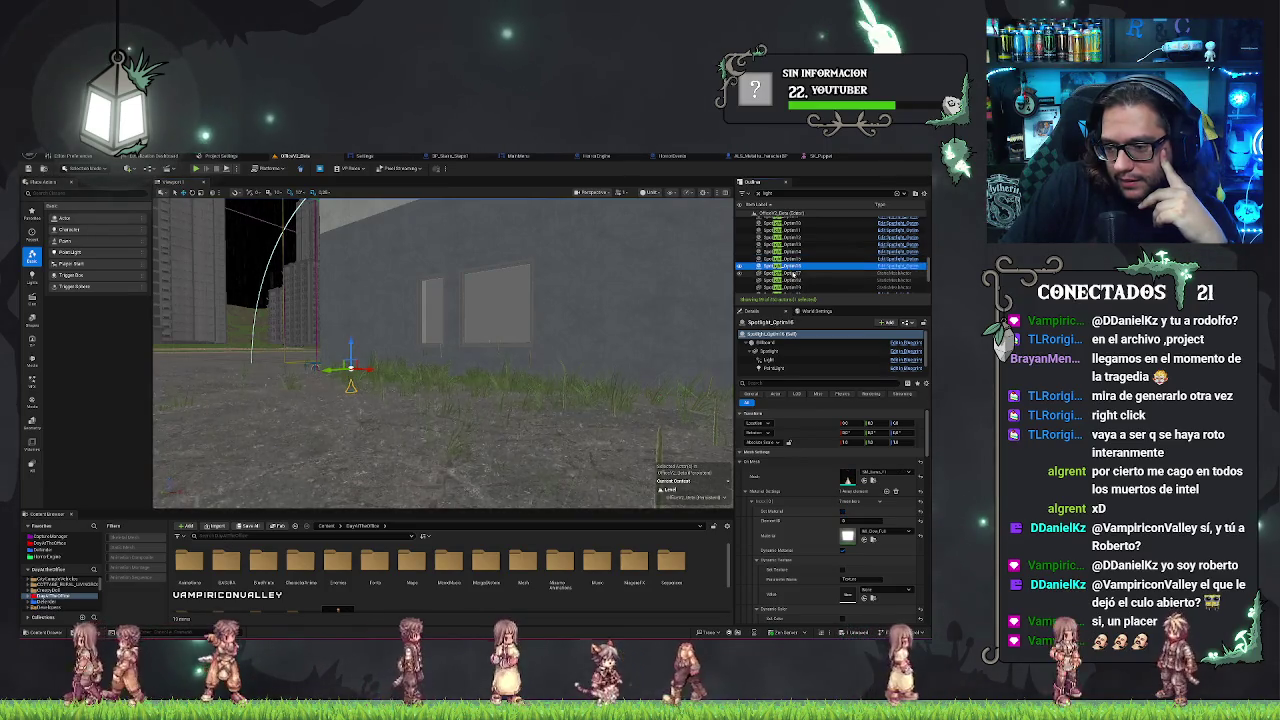
pyautogui.click(786, 262)
pyautogui.click(786, 245)
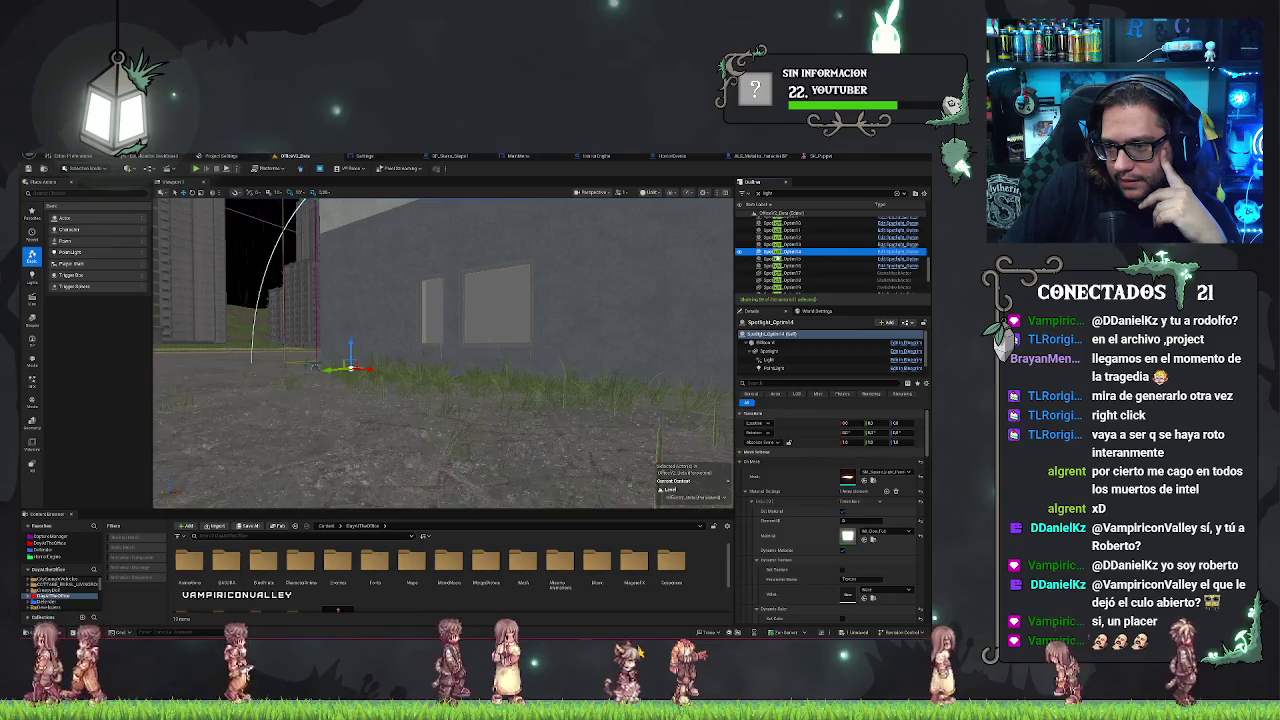
pyautogui.click(789, 251)
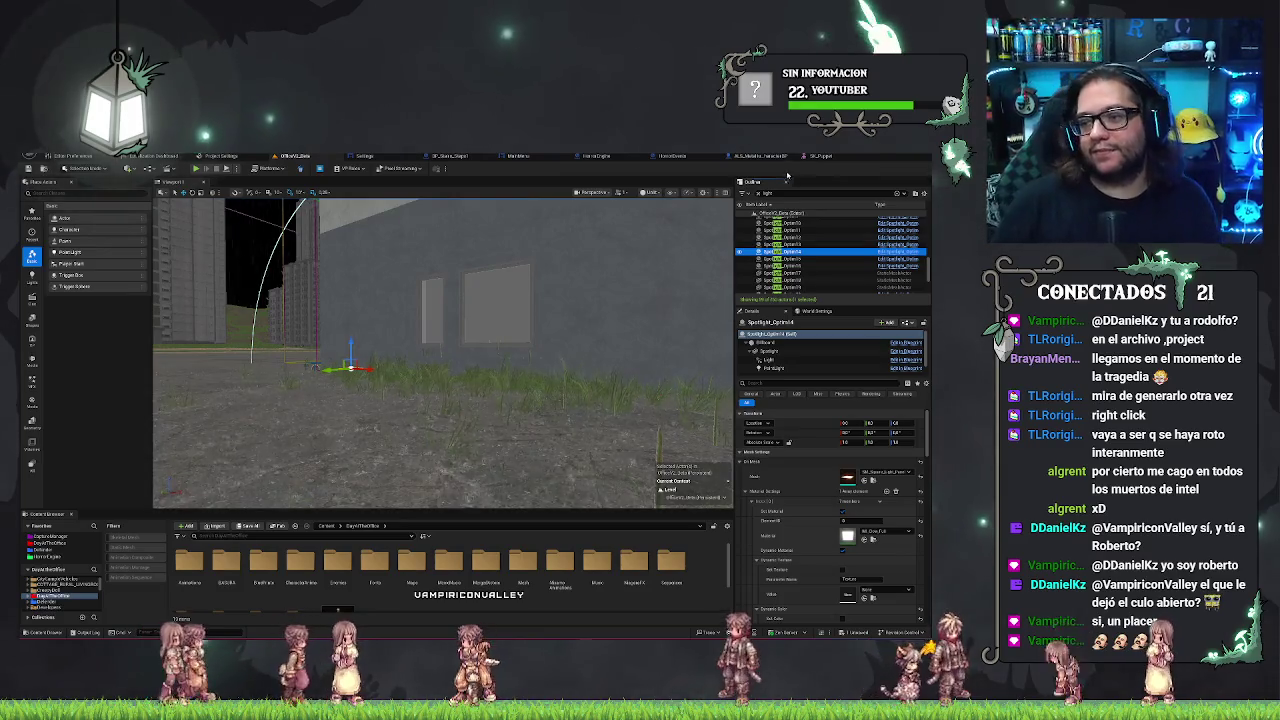
pyautogui.scroll(3, 803, 257)
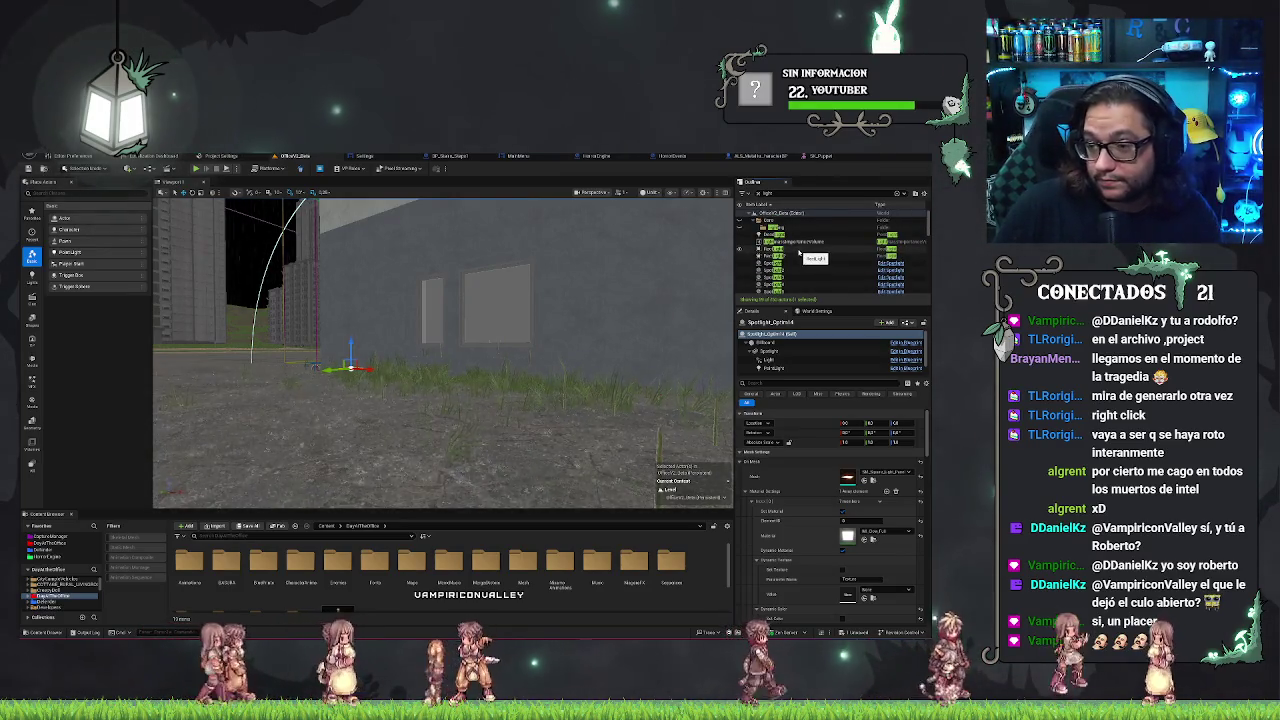
pyautogui.scroll(-1, 799, 253)
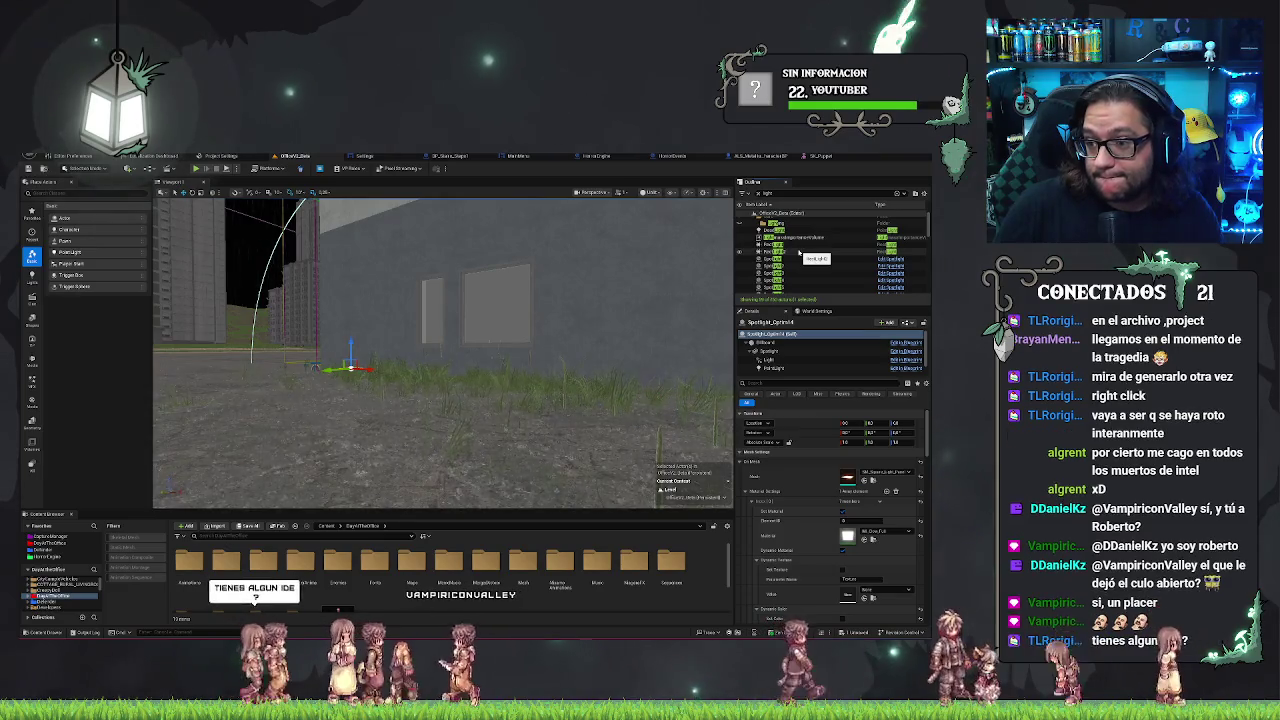
# Fly the view to the RectLight, then to several SpotLight and Spotlight_Option lights, framing each up close
pyautogui.doubleClick(798, 246)
pyautogui.moveTo(720, 423); pyautogui.dragTo(545, 374)
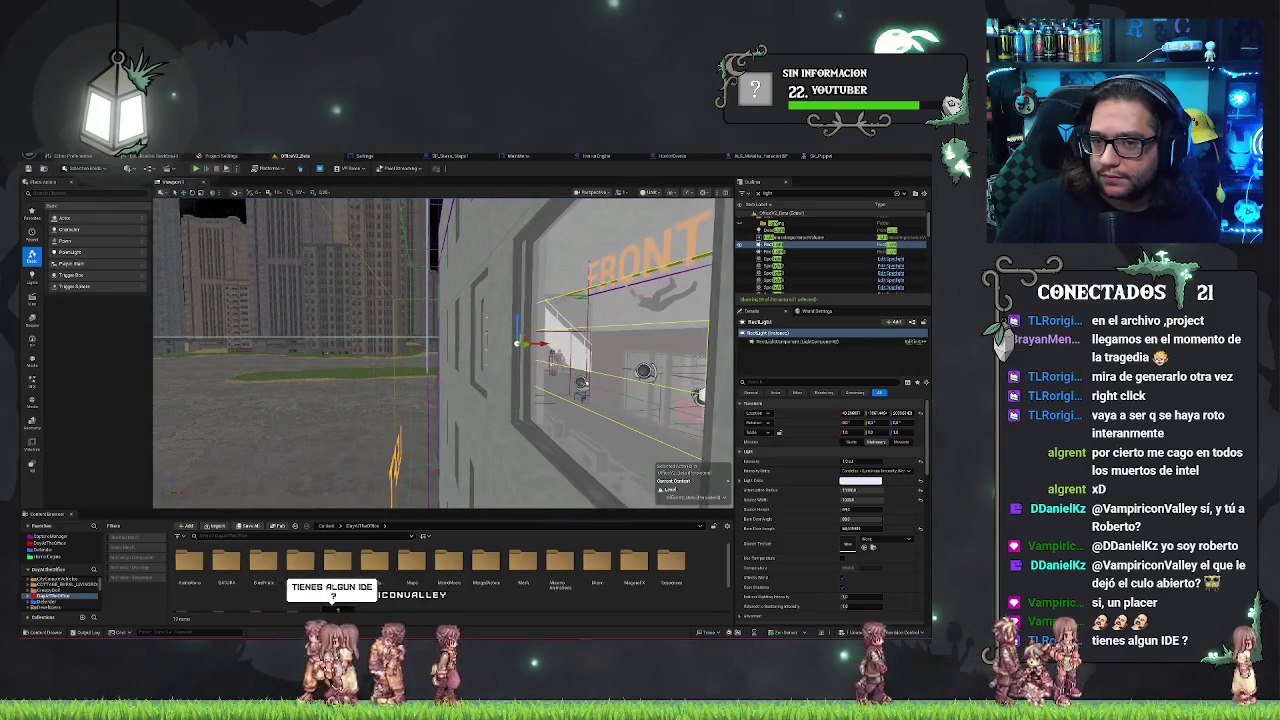
pyautogui.doubleClick(793, 252)
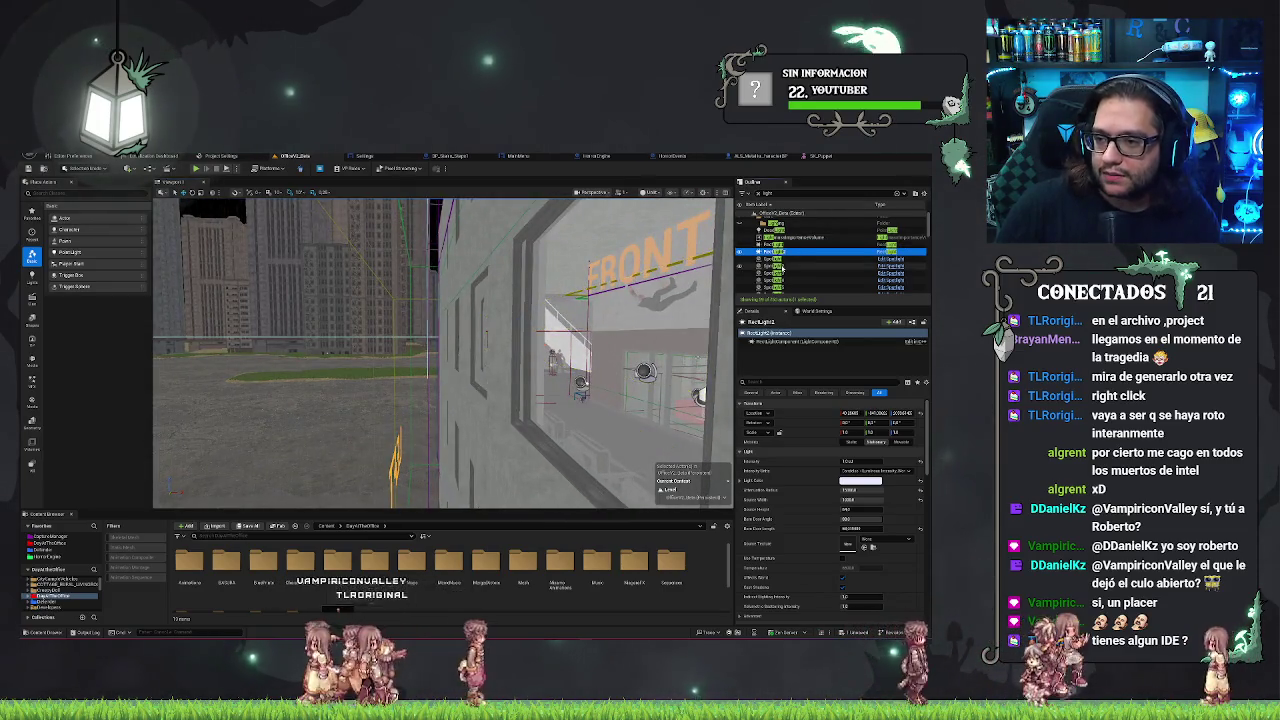
pyautogui.doubleClick(795, 259)
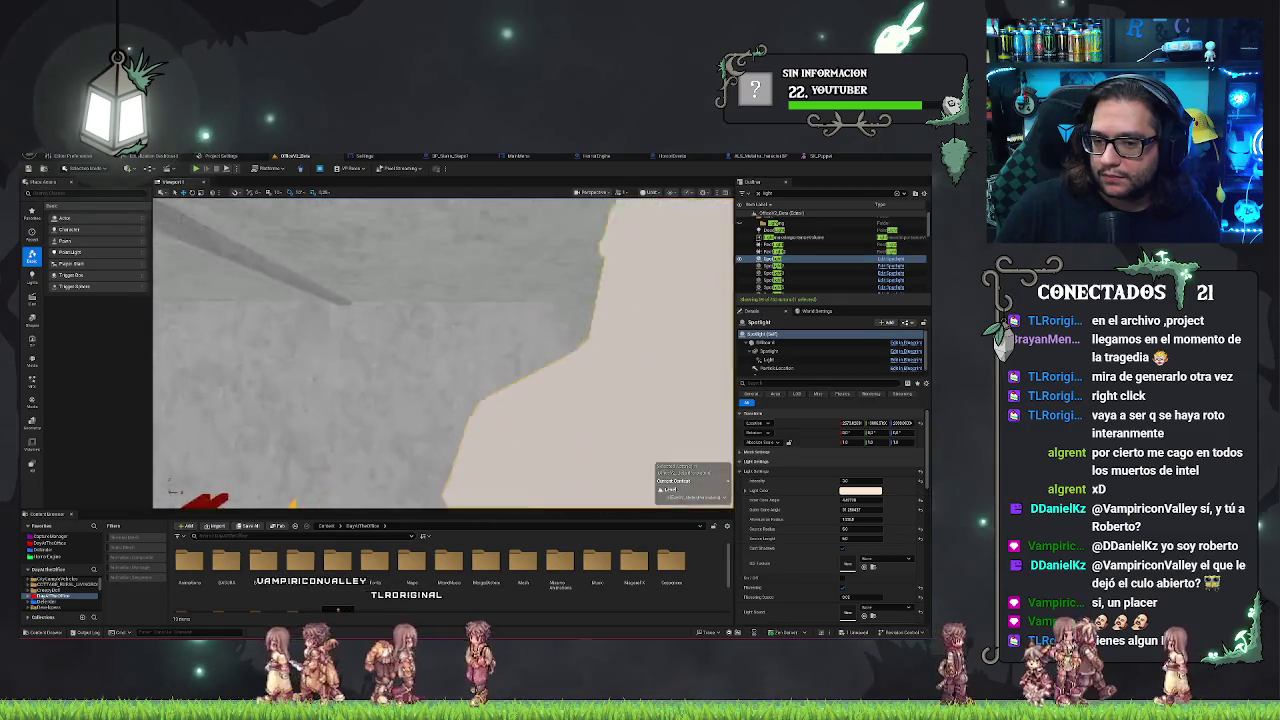
pyautogui.scroll(-5, 790, 260)
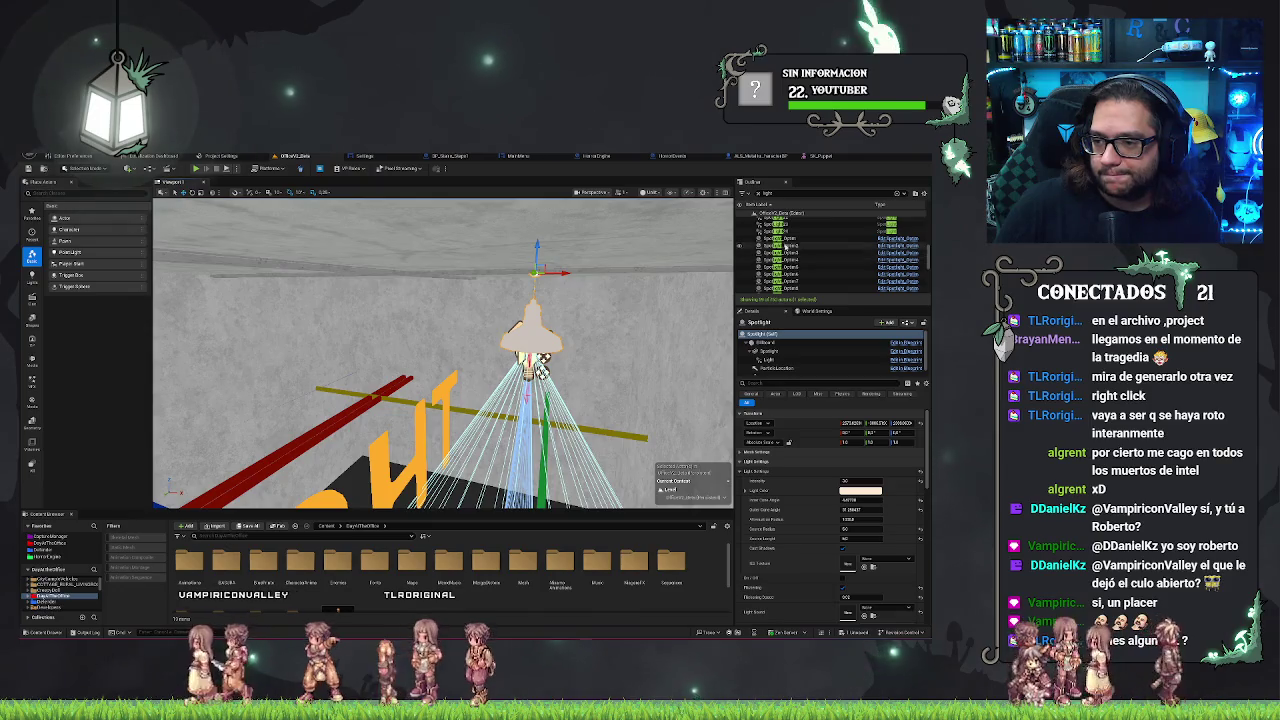
pyautogui.doubleClick(786, 239)
pyautogui.press('f')
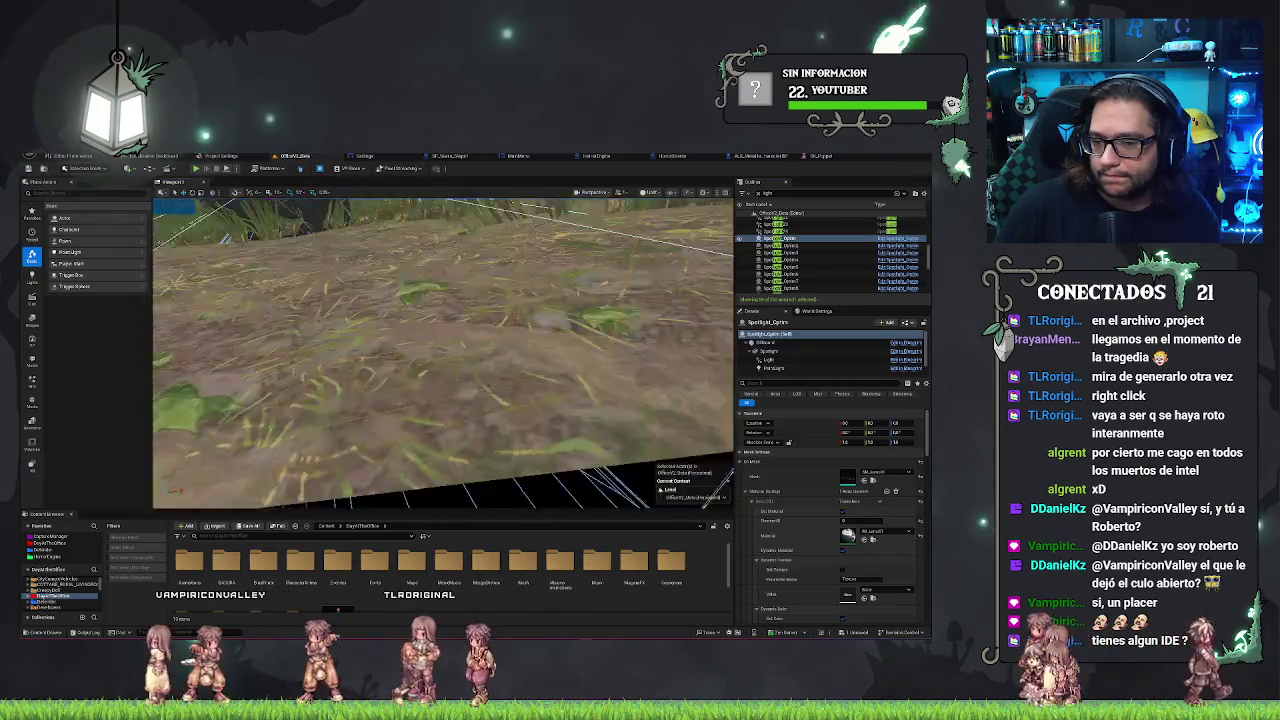
pyautogui.doubleClick(780, 267)
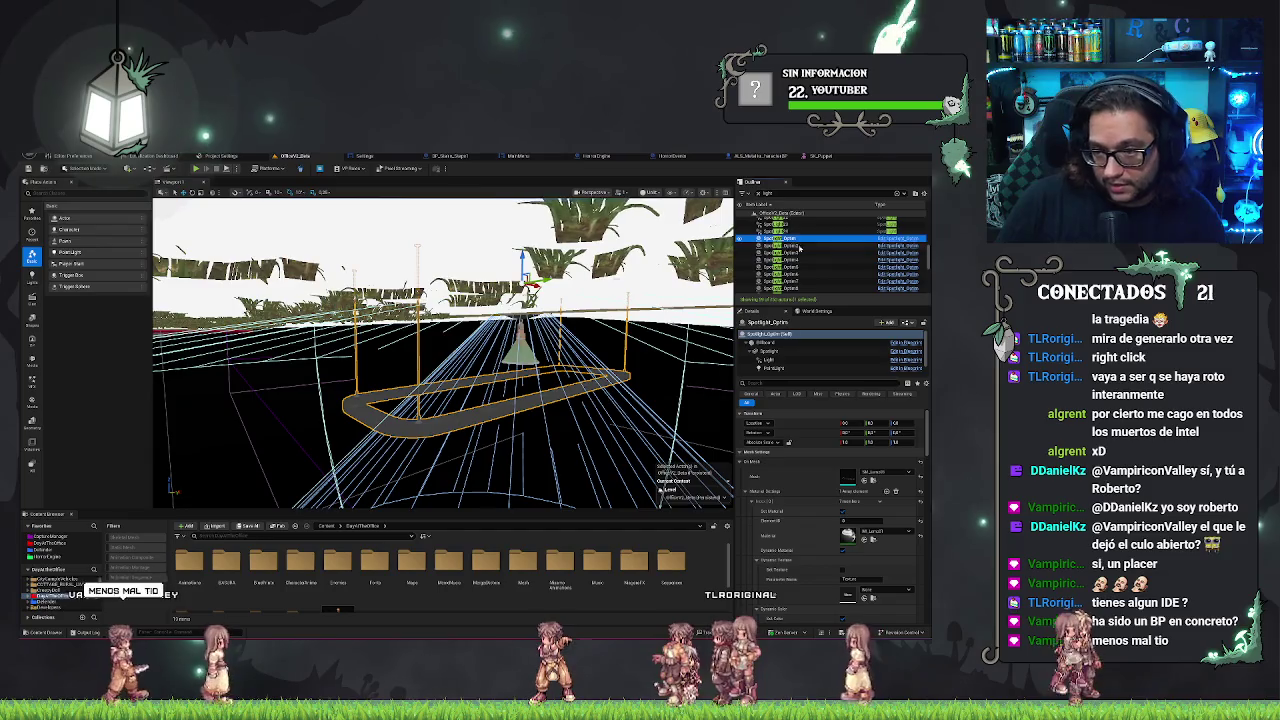
# Select a range of Spotlight_Option lights in the Outliner and pull back to see them
pyautogui.scroll(-5, 805, 260)
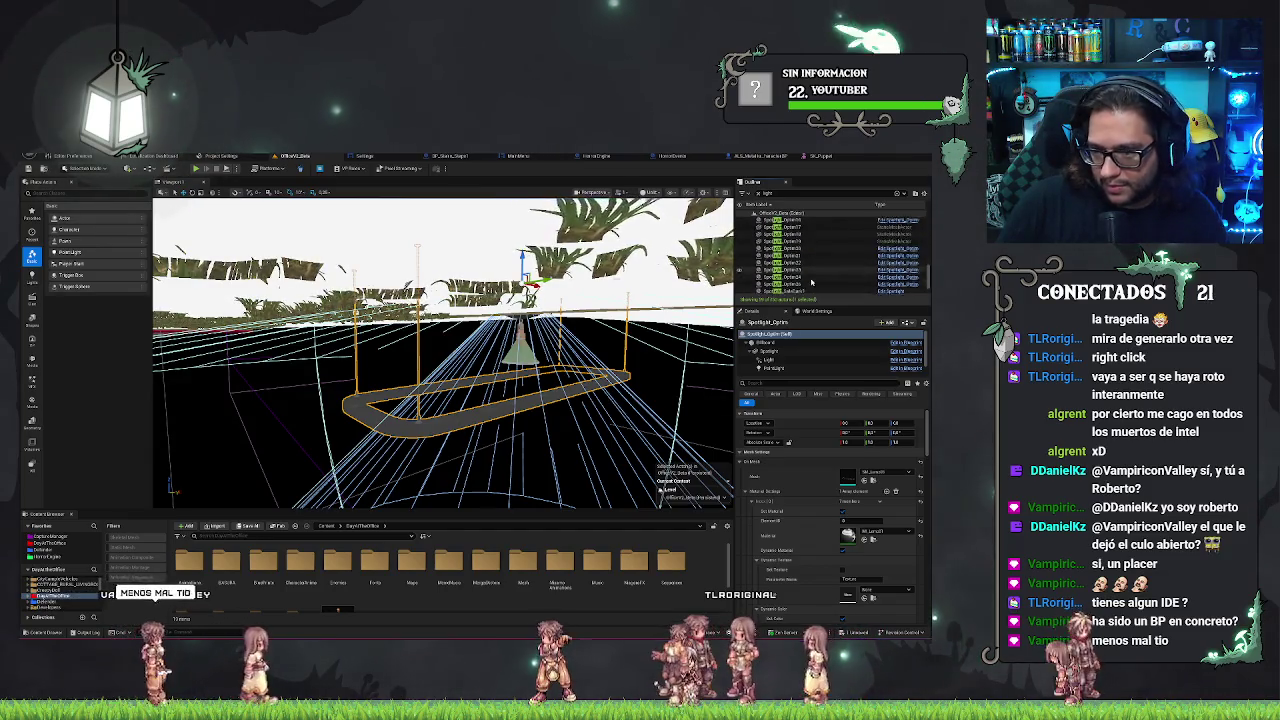
pyautogui.scroll(-1, 811, 283)
pyautogui.keyDown('shift'); pyautogui.click(811, 272); pyautogui.keyUp('shift')
pyautogui.moveTo(450, 400)
pyautogui.mouseDown()
pyautogui.moveTo(460, 450)
pyautogui.moveTo(450, 400)
pyautogui.moveTo(390, 420)
pyautogui.moveTo(410, 400)
pyautogui.moveTo(450, 410)
pyautogui.moveTo(435, 390)
pyautogui.moveTo(496, 344)
pyautogui.mouseUp()
# Select a single spotlight, orbit from a low side angle toward the building walls, then deselect it
pyautogui.click(496, 344)
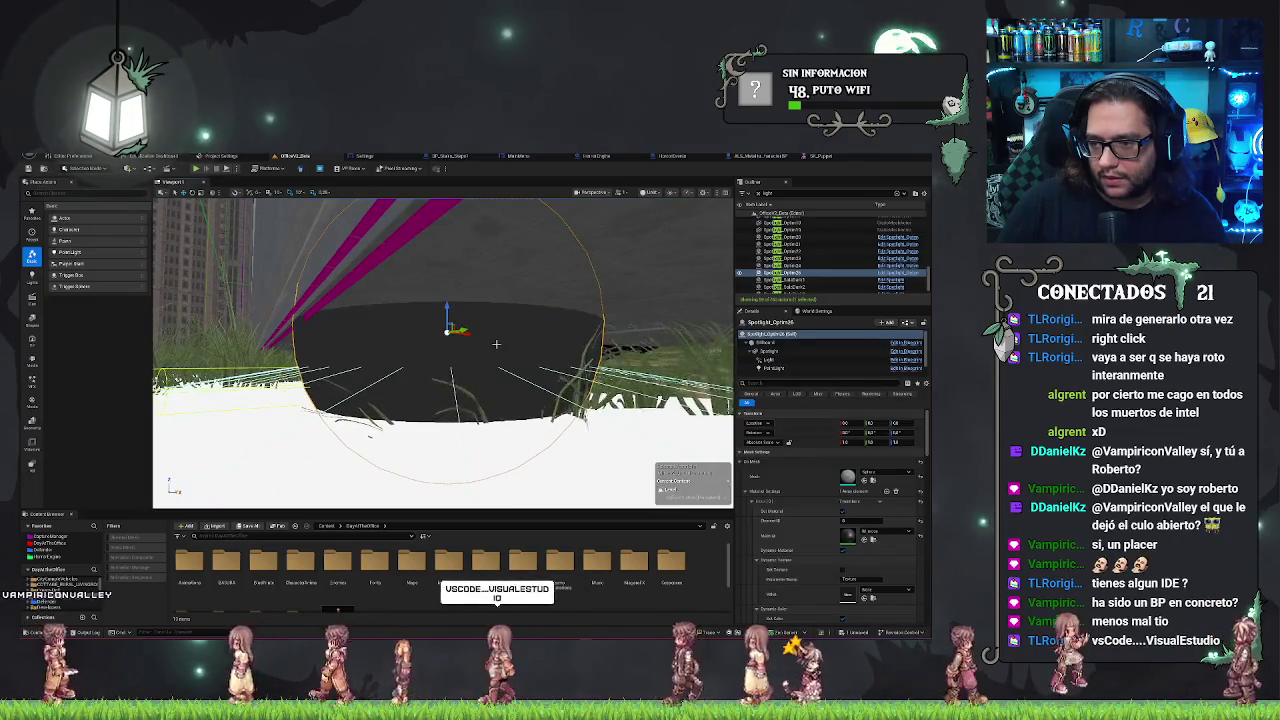
pyautogui.moveTo(496, 344)
pyautogui.mouseDown()
pyautogui.moveTo(520, 330)
pyautogui.moveTo(460, 342)
pyautogui.mouseUp()
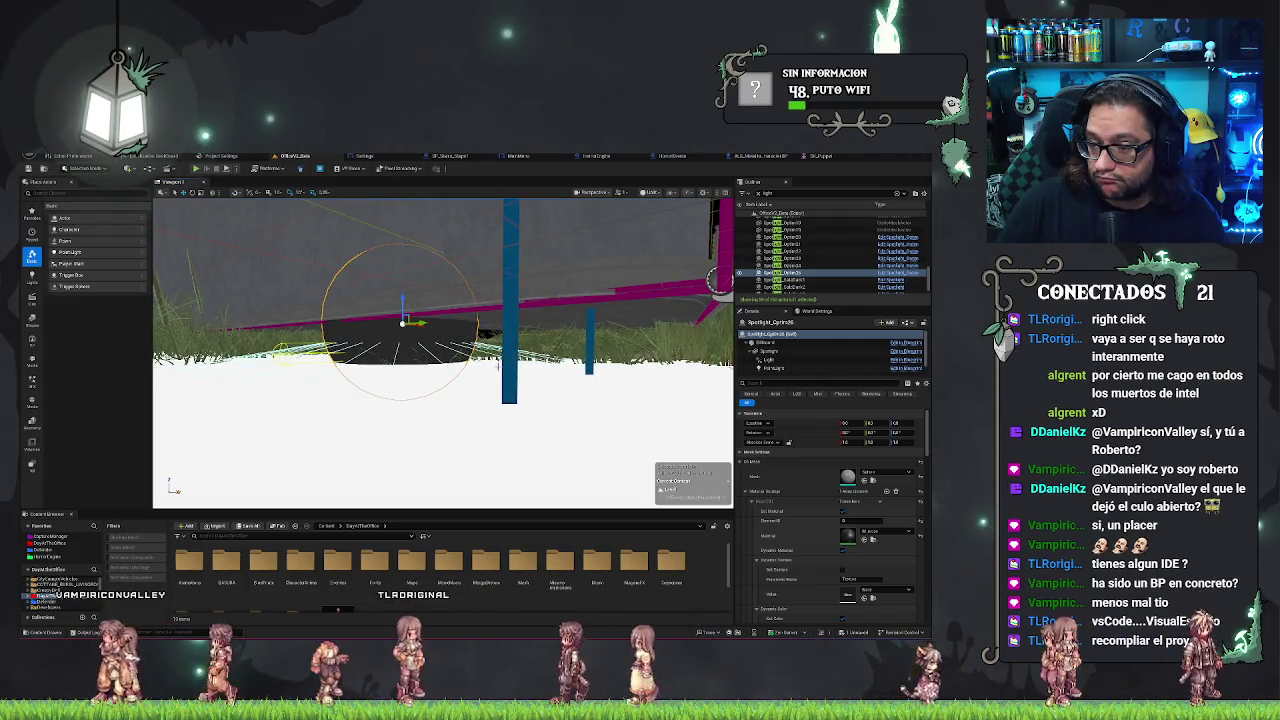
pyautogui.moveTo(480, 360)
pyautogui.mouseDown()
pyautogui.moveTo(496, 386)
pyautogui.moveTo(527, 298)
pyautogui.moveTo(444, 330)
pyautogui.moveTo(444, 300)
pyautogui.moveTo(440, 340)
pyautogui.moveTo(446, 296)
pyautogui.mouseUp()
pyautogui.click(496, 386)
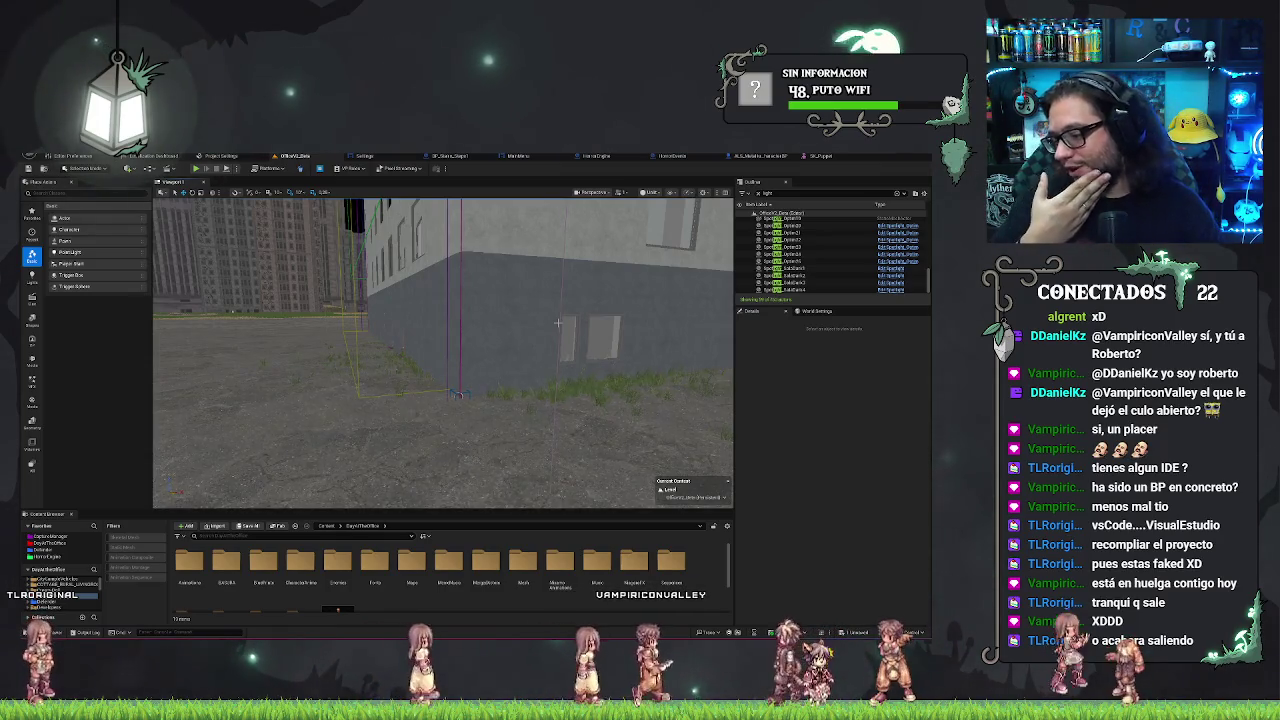
# Focus the view on the selected actor at the building's base and select the first spotlight in the list
pyautogui.press('f')
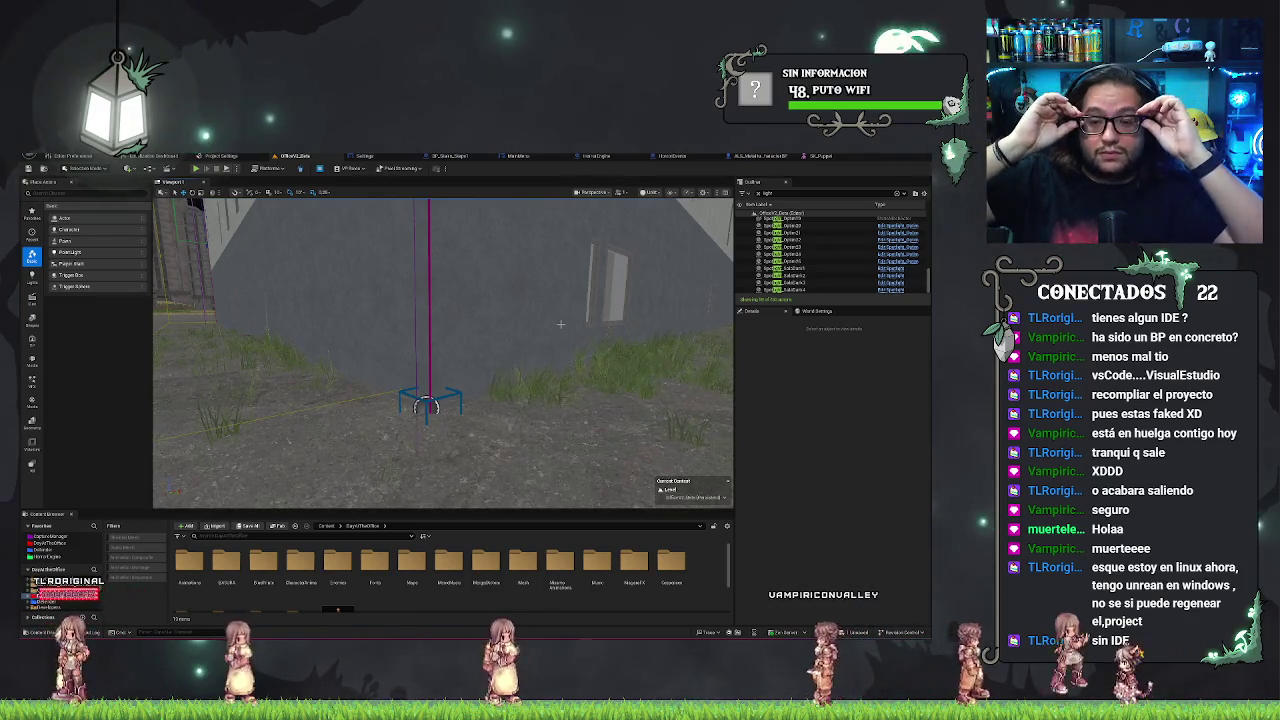
pyautogui.click(880, 233)
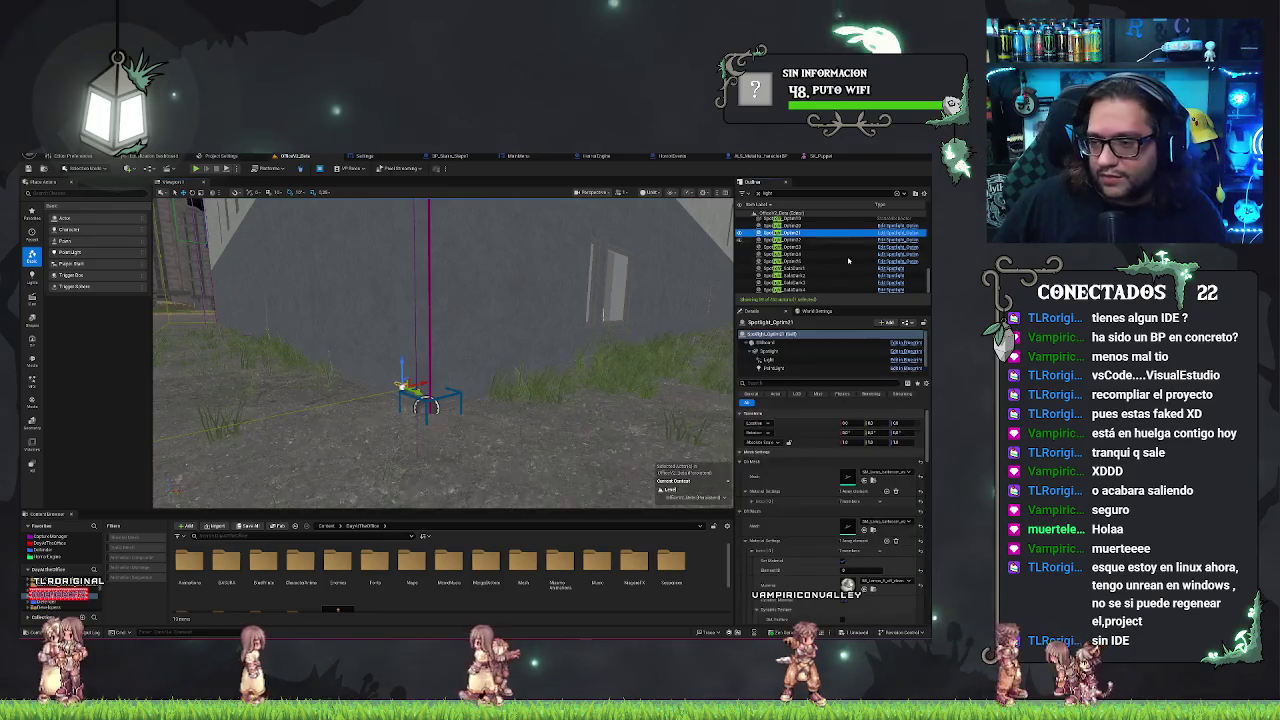
# Narrow the selection from several spotlights to Spotlight_Option26, then fly to the next one and view its cone
pyautogui.keyDown('shift'); pyautogui.click(813, 284); pyautogui.keyUp('shift')
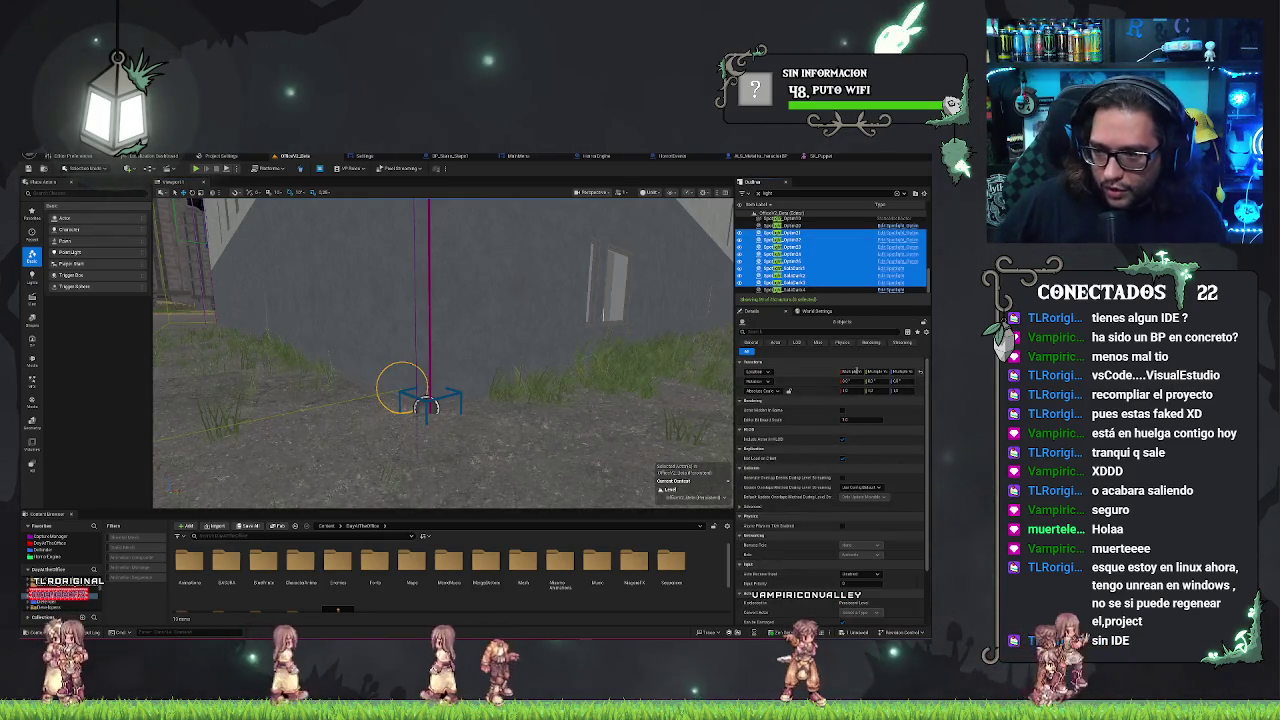
pyautogui.click(800, 261)
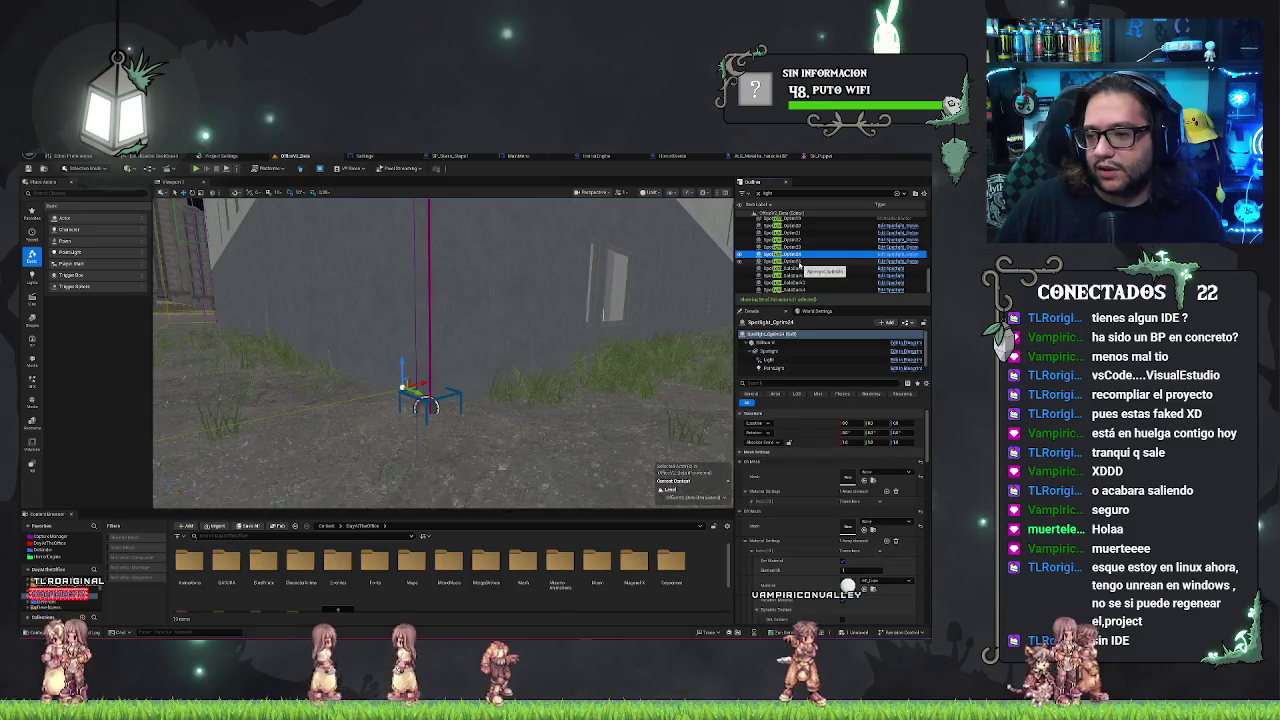
pyautogui.click(800, 268)
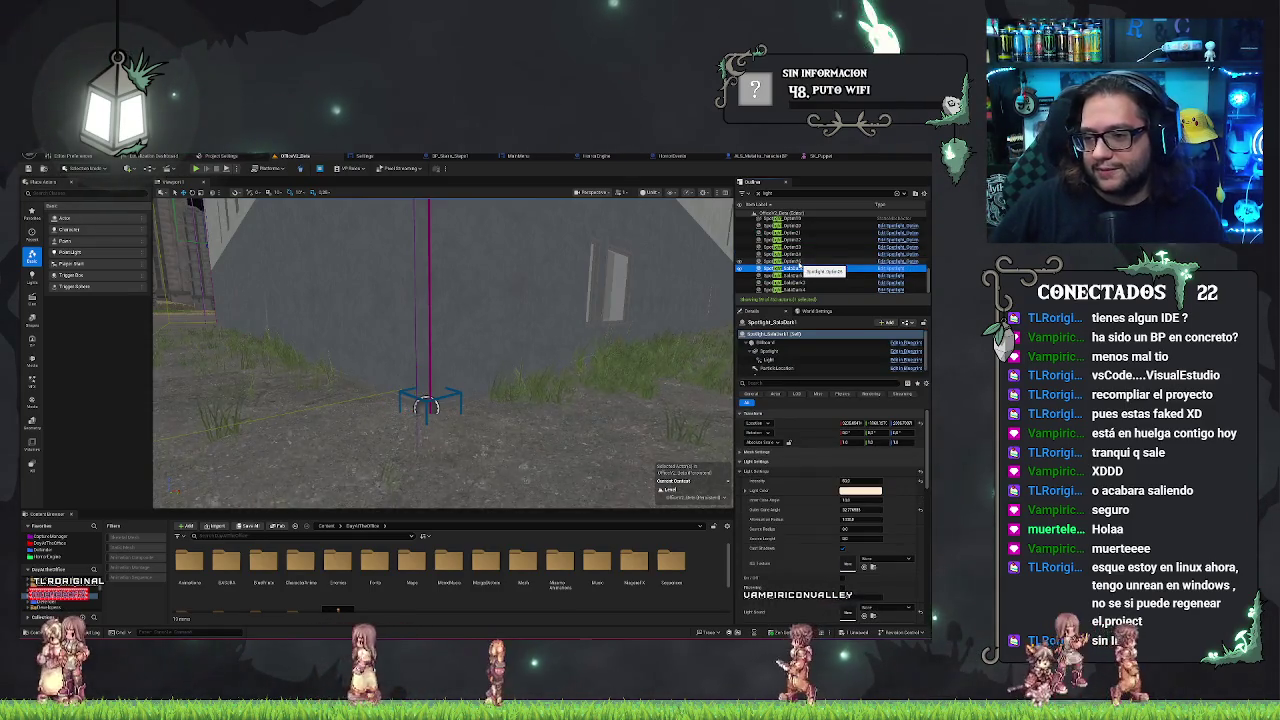
pyautogui.doubleClick(800, 268)
pyautogui.moveTo(450, 320)
pyautogui.mouseDown()
pyautogui.moveTo(455, 232)
pyautogui.moveTo(491, 314)
pyautogui.moveTo(309, 323)
pyautogui.moveTo(305, 395)
pyautogui.moveTo(250, 380)
pyautogui.moveTo(262, 345)
pyautogui.moveTo(250, 345)
pyautogui.mouseUp()
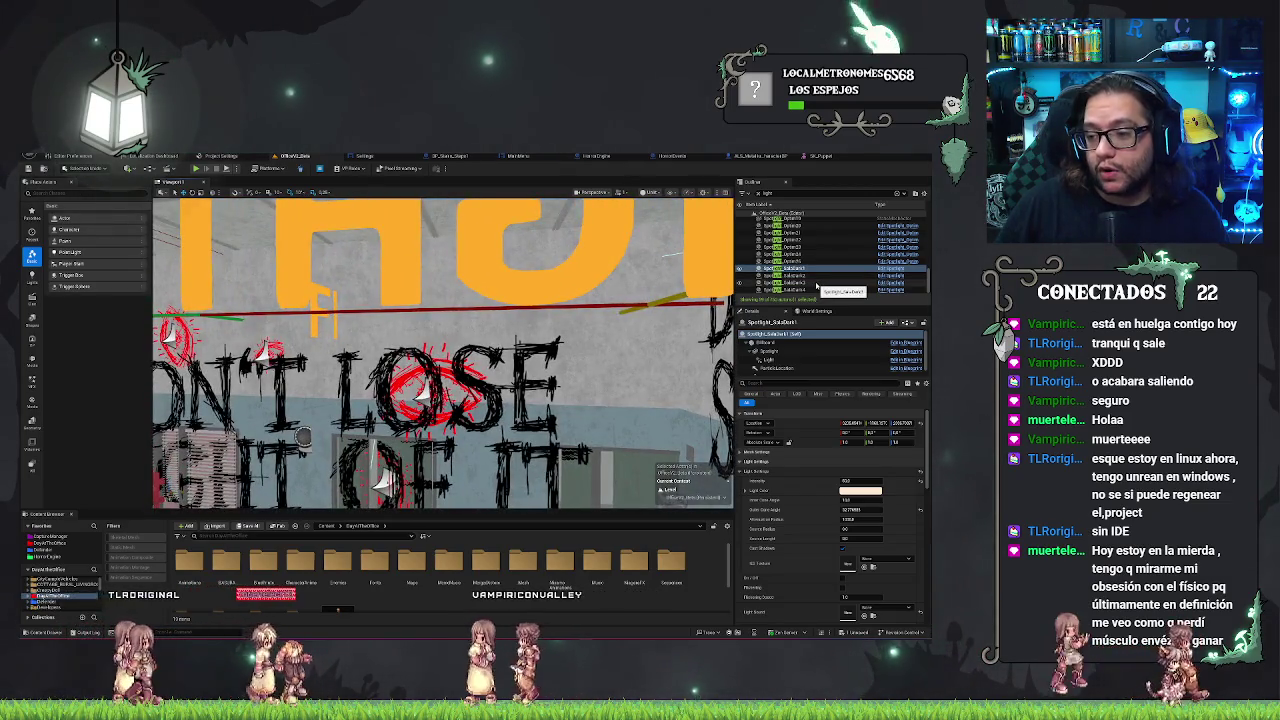
pyautogui.scroll(5, 817, 287)
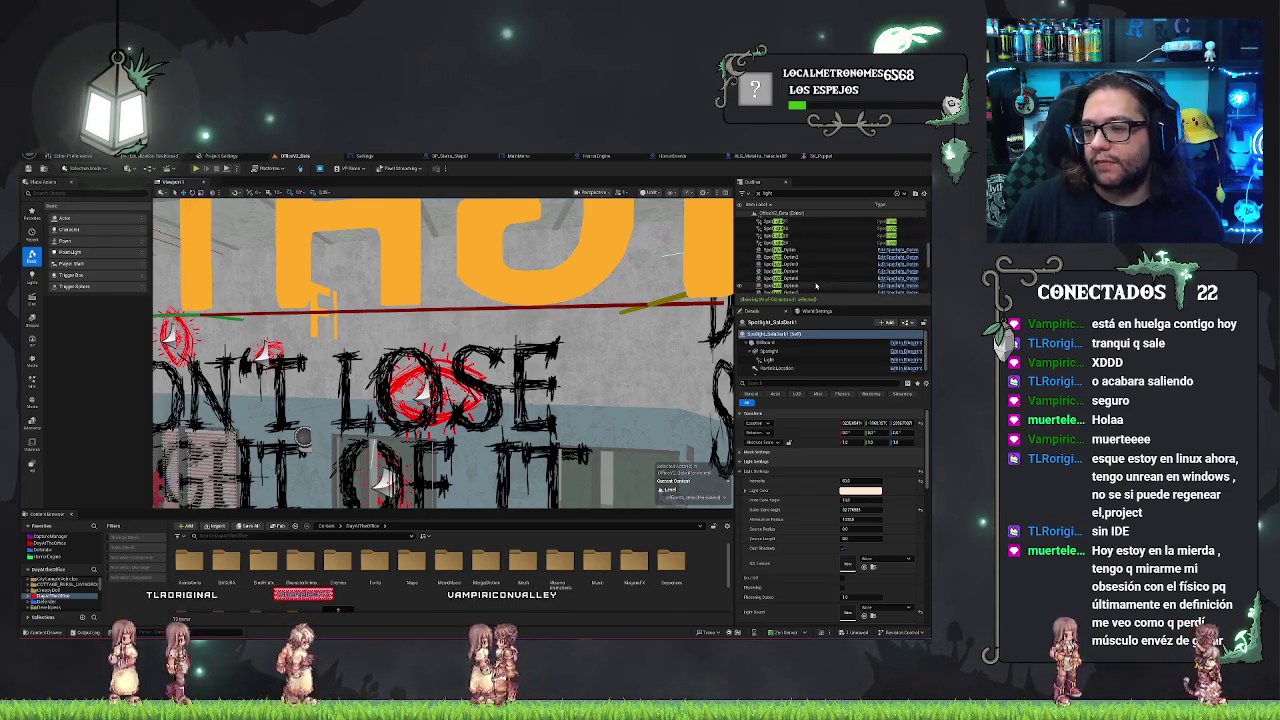
# Inspect another actor's material settings, then select several spotlights together and narrow to one
pyautogui.click(790, 256)
pyautogui.scroll(-3, 805, 262)
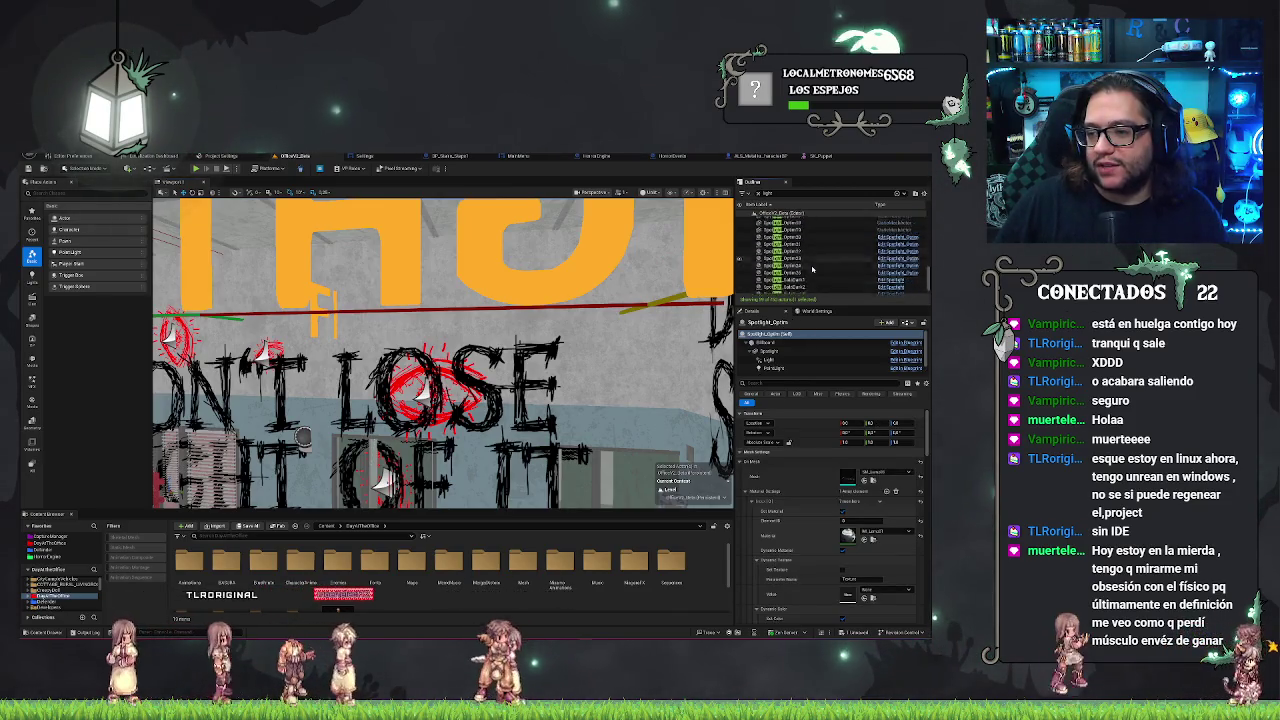
pyautogui.keyDown('shift'); pyautogui.click(795, 262); pyautogui.keyUp('shift')
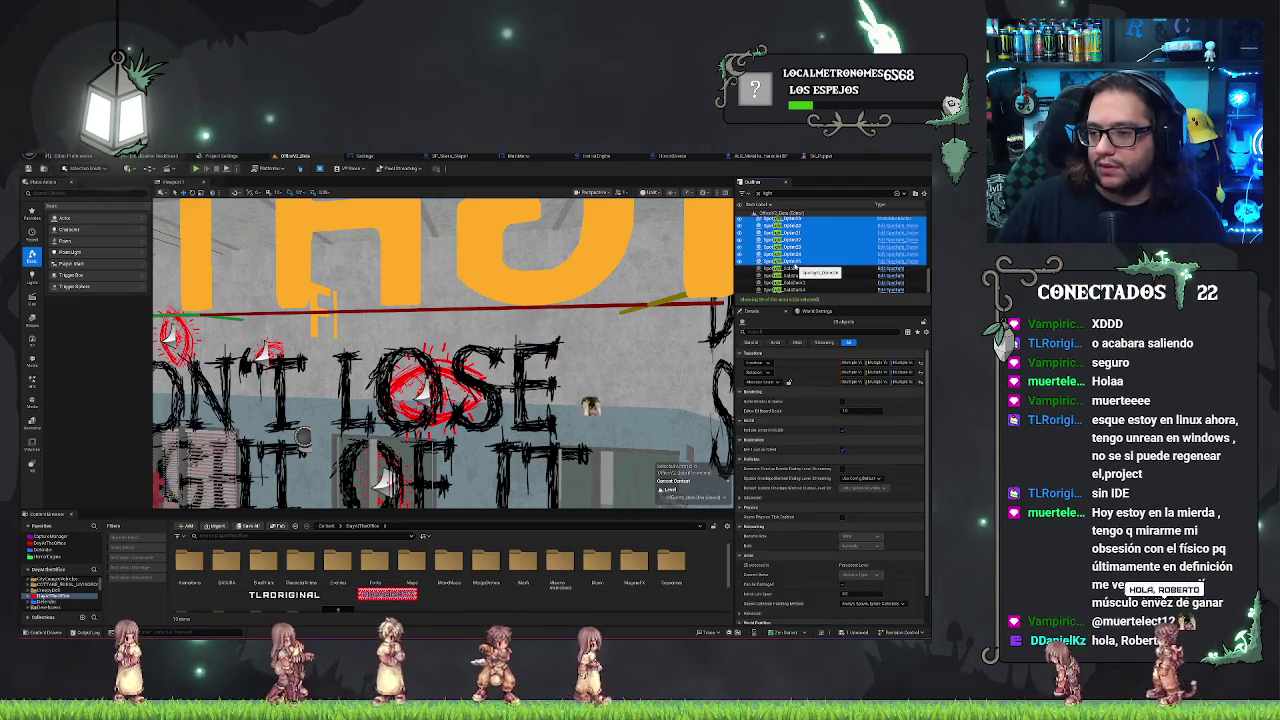
pyautogui.keyDown('ctrl'); pyautogui.click(805, 212); pyautogui.keyUp('ctrl')
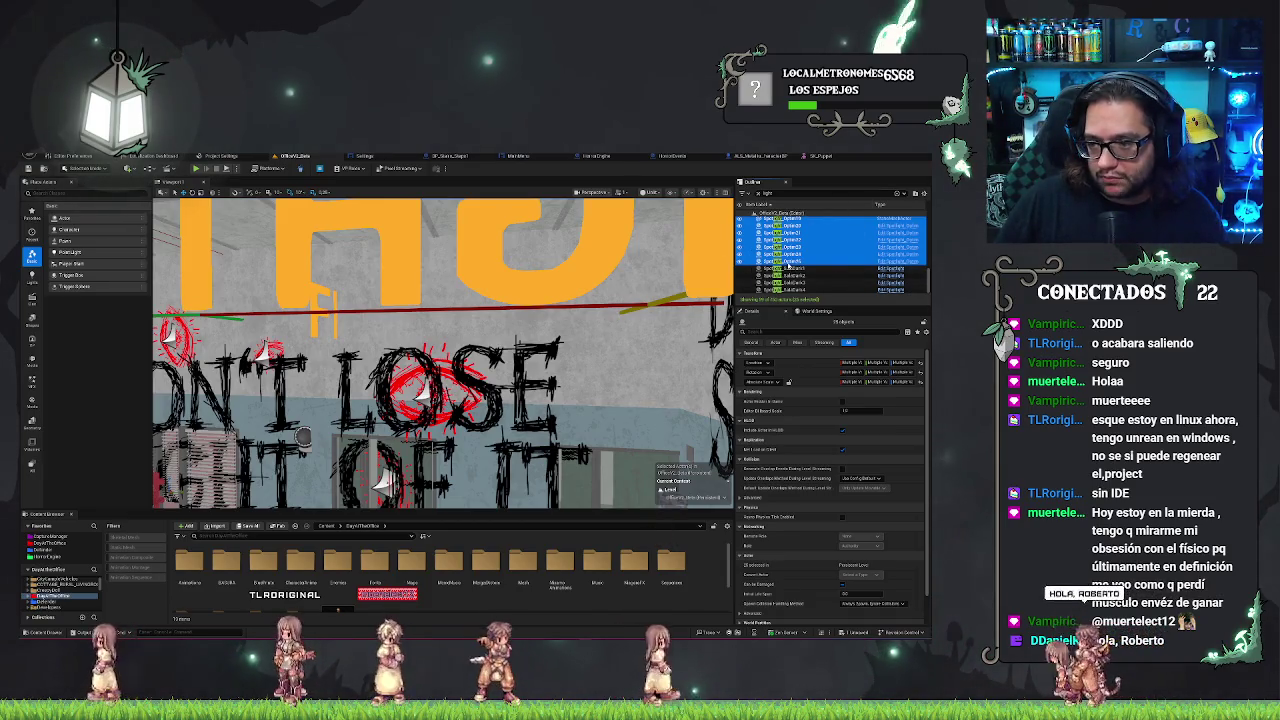
pyautogui.click(788, 262)
# Step through the spotlight list, framing each hanging lamp with F
pyautogui.press('Up')
pyautogui.press('Up')
pyautogui.press('Up')
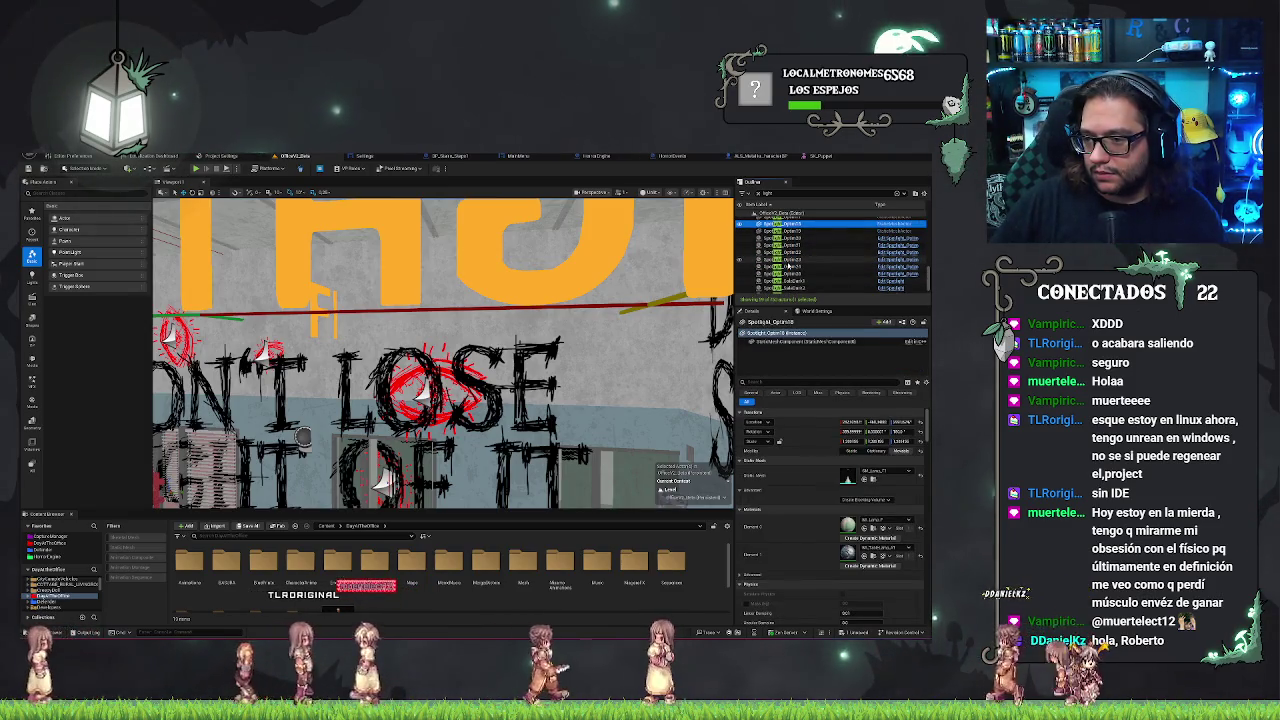
pyautogui.press('Down')
pyautogui.press('f')
pyautogui.press('Down')
pyautogui.press('f')
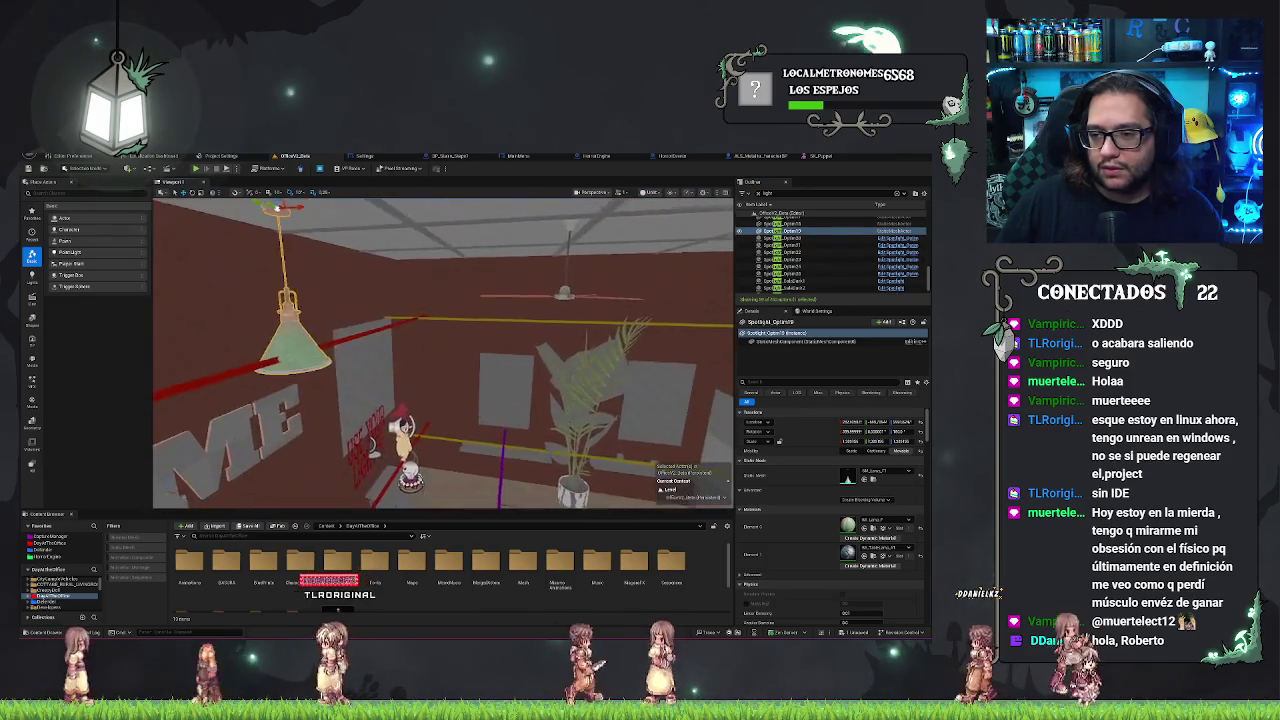
# Select the spotlights above, then select three spotlights together and look up at the ceiling lamps
pyautogui.scroll(1, 820, 254)
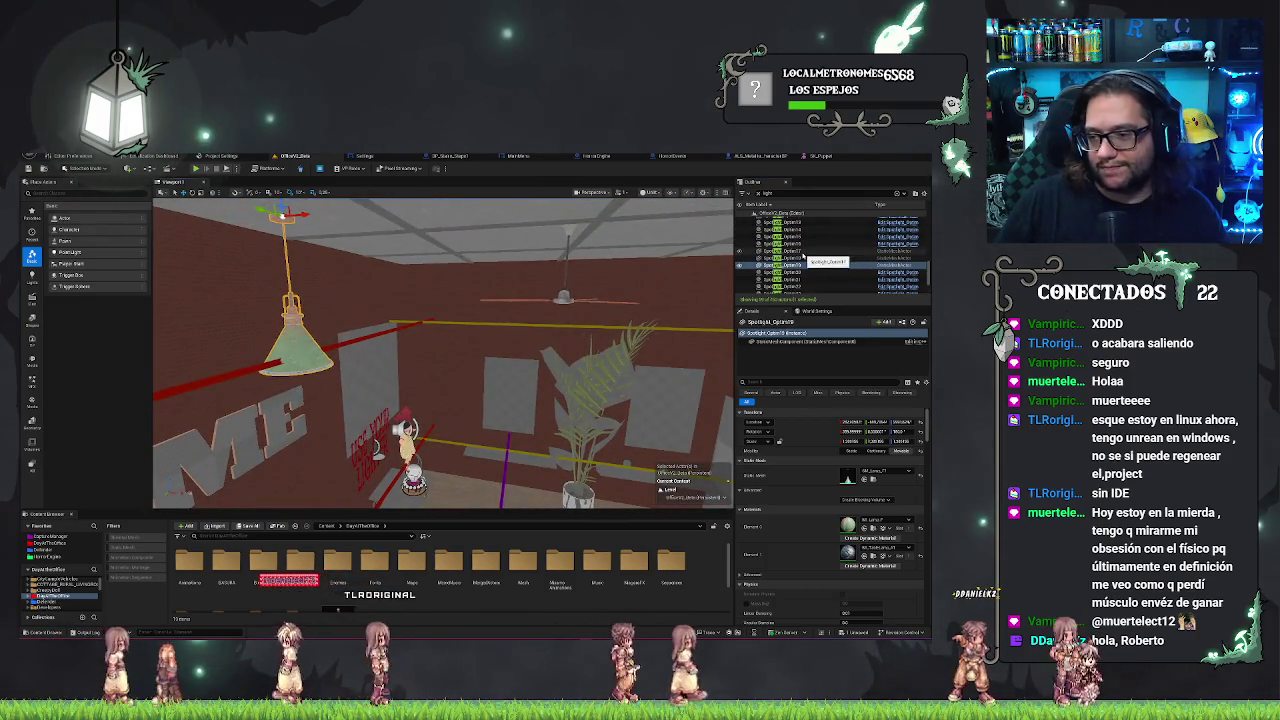
pyautogui.click(803, 252)
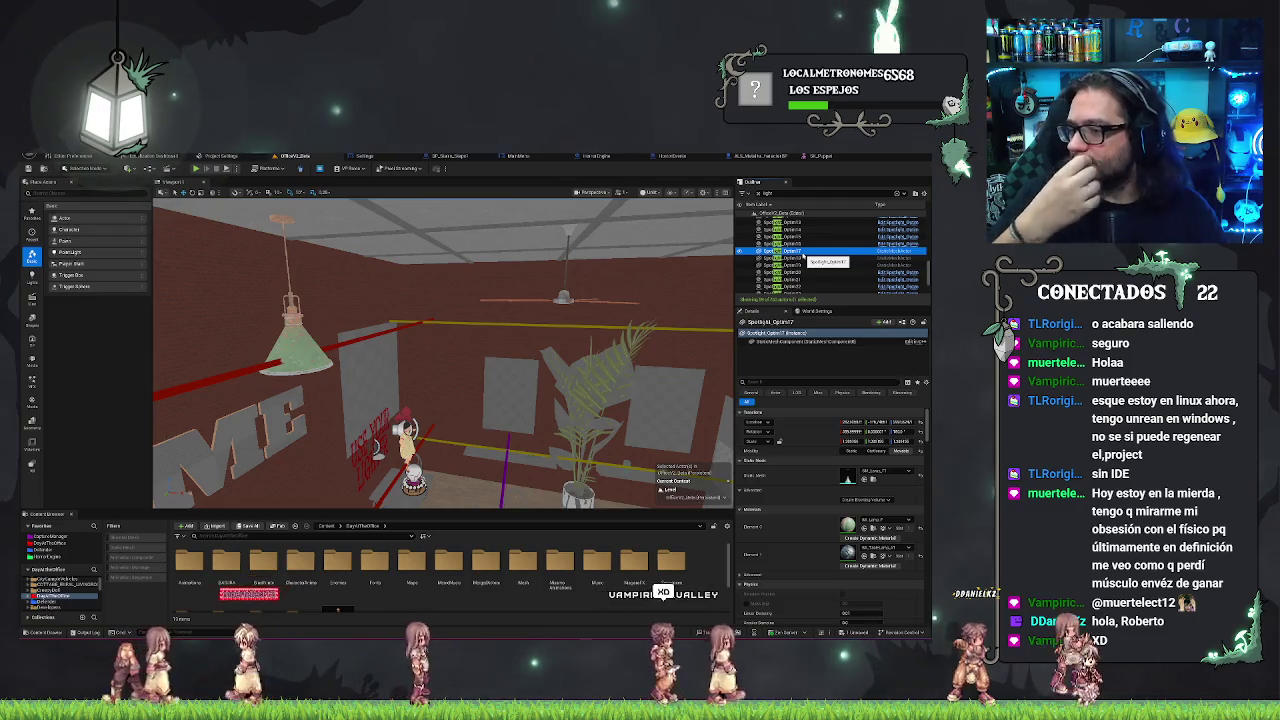
pyautogui.click(793, 244)
pyautogui.scroll(3, 790, 270)
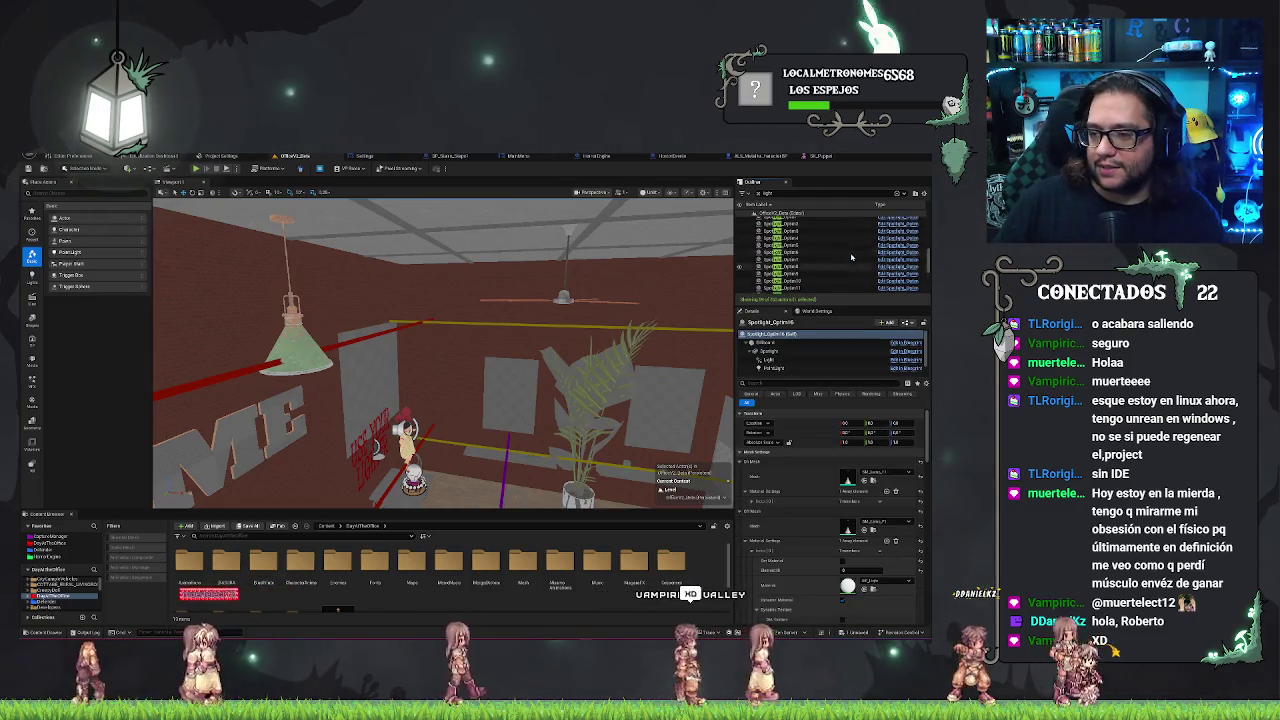
pyautogui.keyDown('shift'); pyautogui.click(790, 288); pyautogui.keyUp('shift')
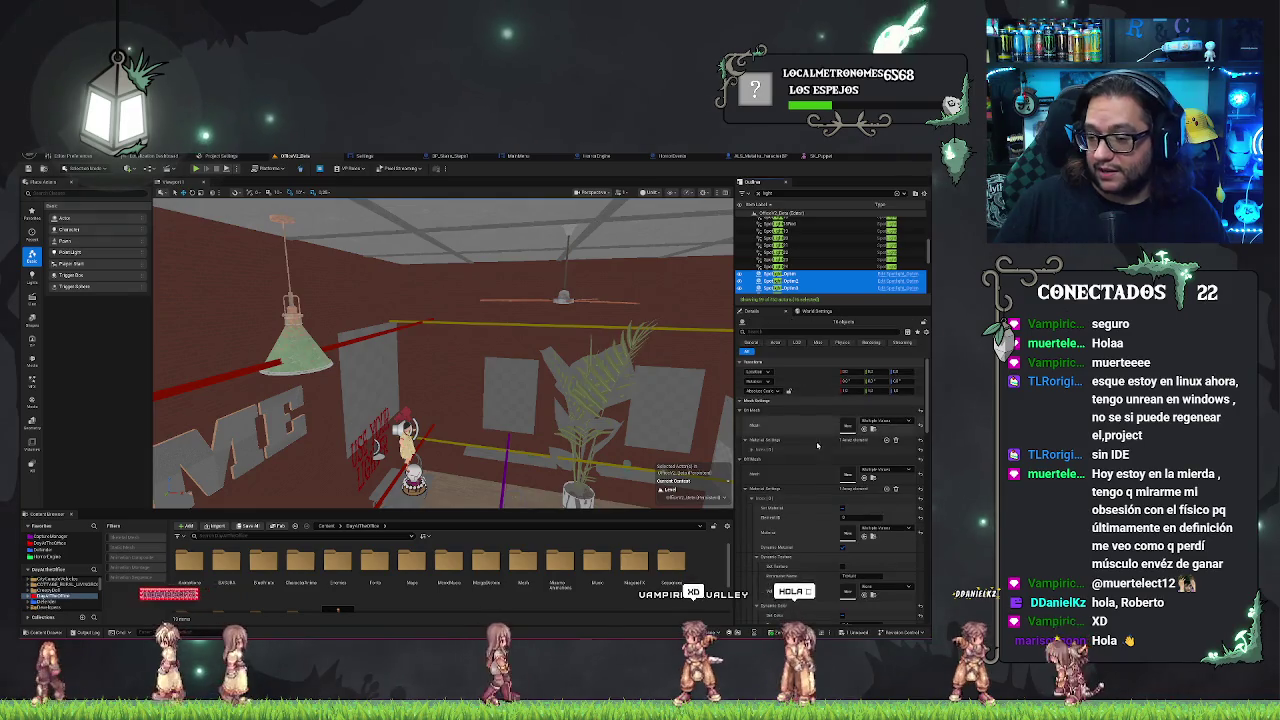
pyautogui.moveTo(548, 327); pyautogui.dragTo(548, 327)
# Return the view to the office interior, tilt up to the ceiling lamp, and open File > Recent Levels
pyautogui.press('1')
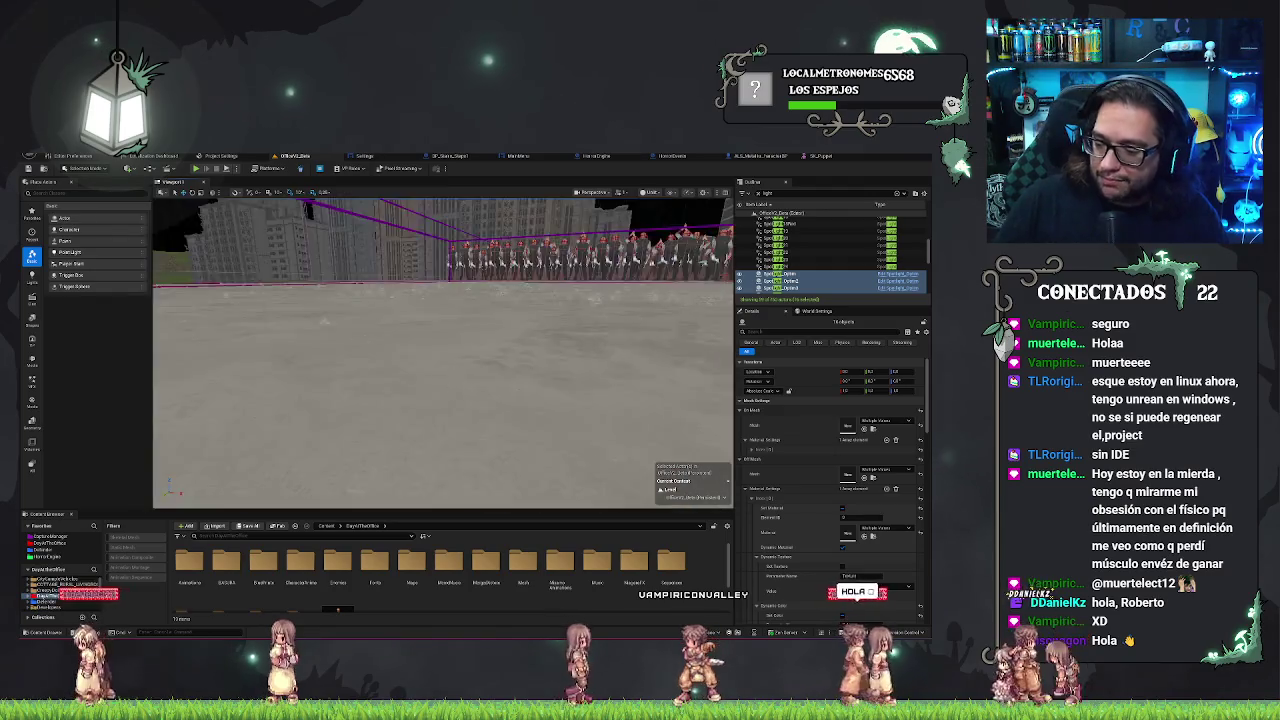
pyautogui.press('2')
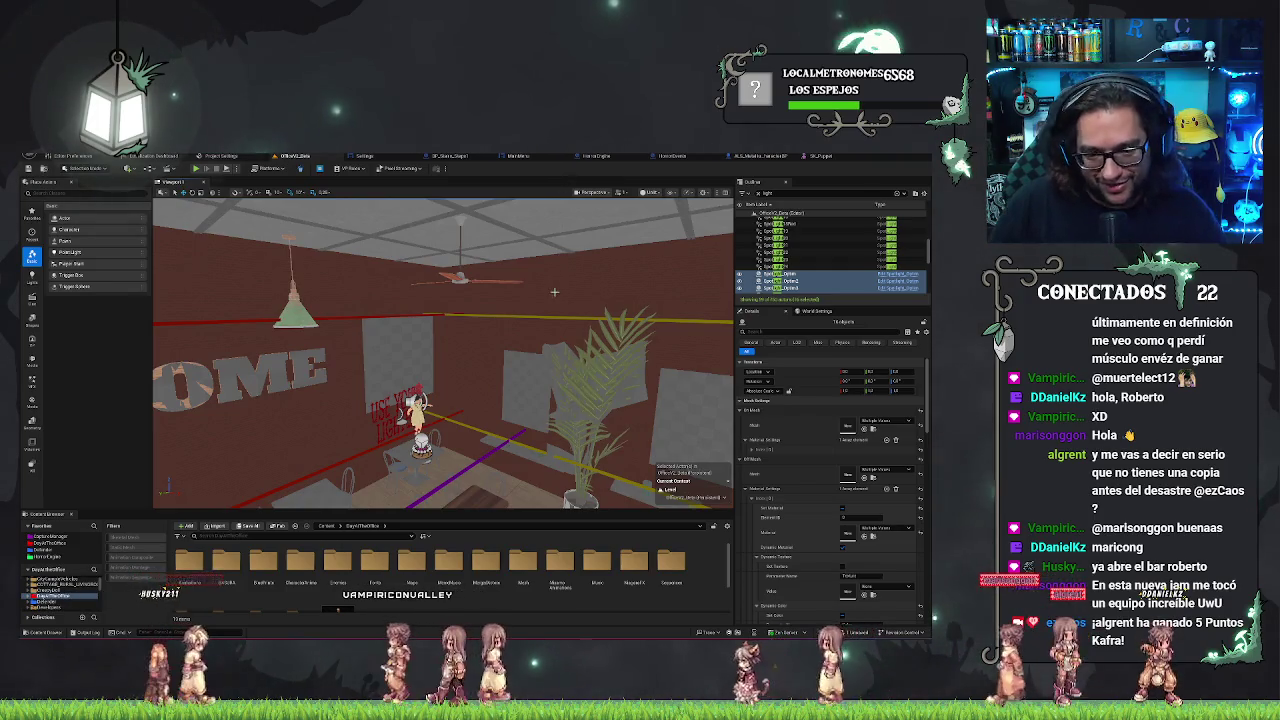
pyautogui.moveTo(547, 330); pyautogui.dragTo(547, 293)
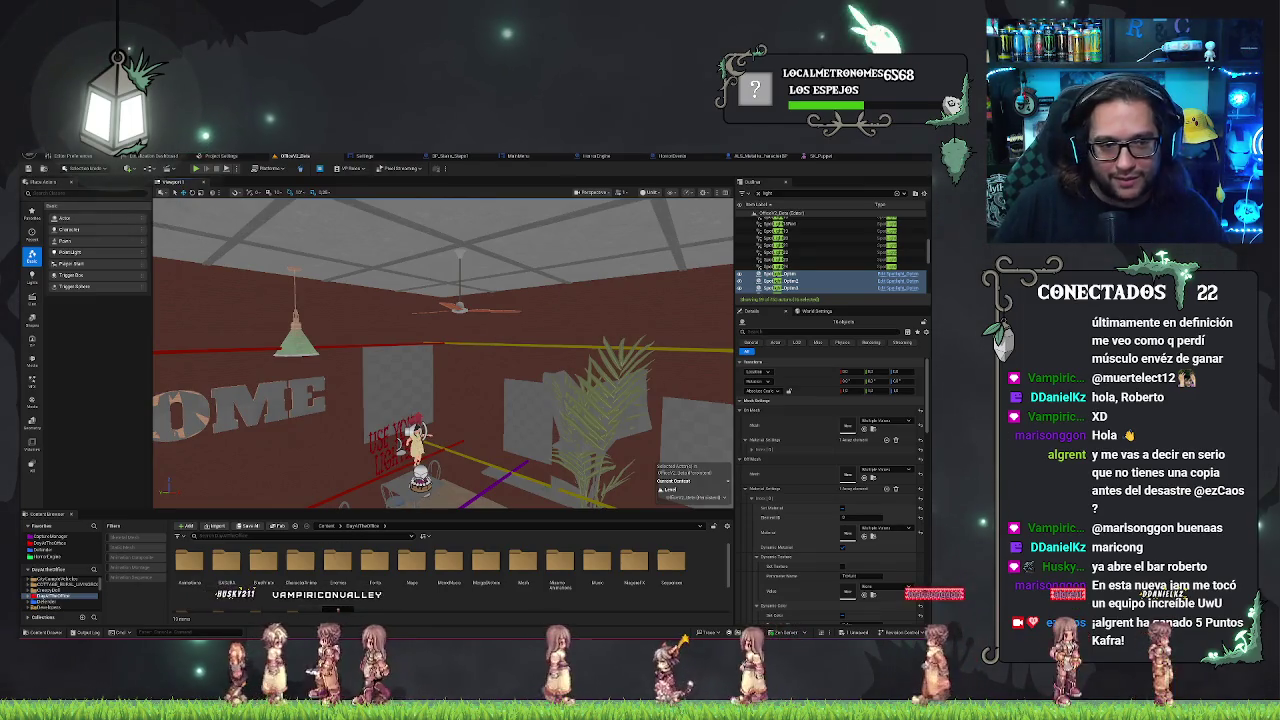
pyautogui.click(28, 167)
pyautogui.moveTo(70, 196)
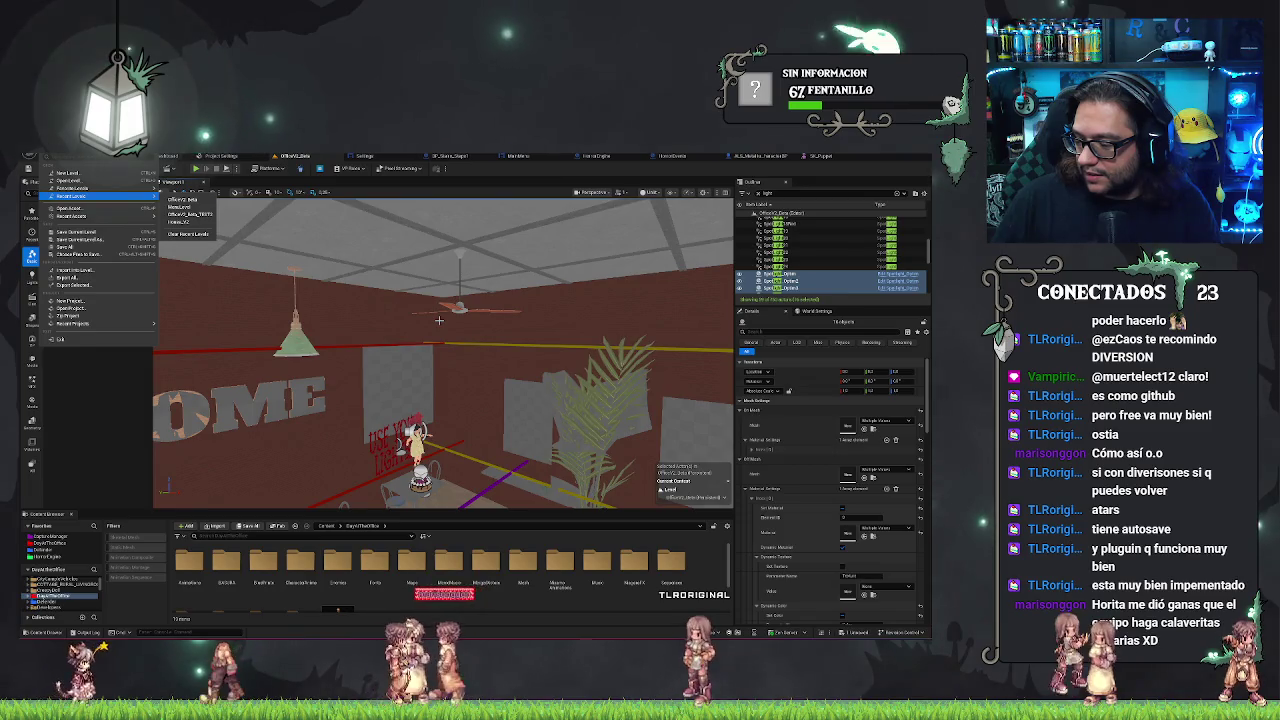
# Pan across the HOME wall to both hanging lamps, then check File > Recent Levels and close the menu
pyautogui.moveTo(438, 320); pyautogui.dragTo(430, 355)
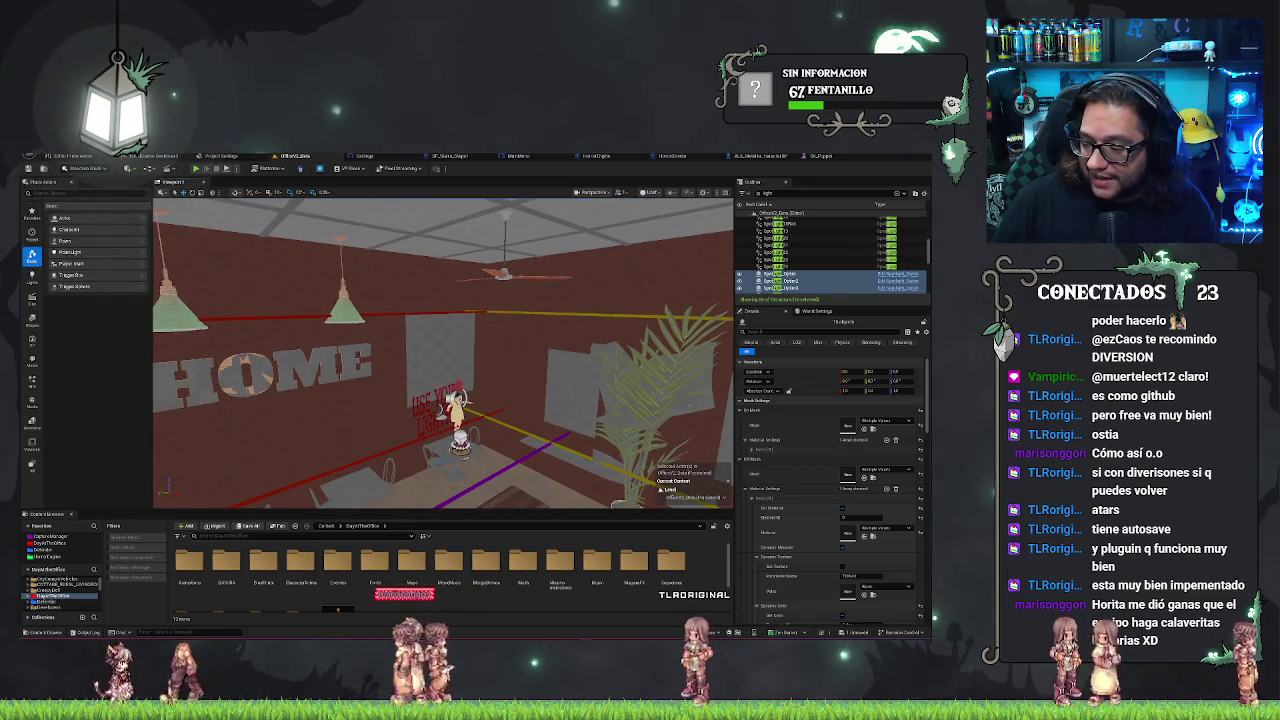
pyautogui.moveTo(438, 320); pyautogui.dragTo(446, 316)
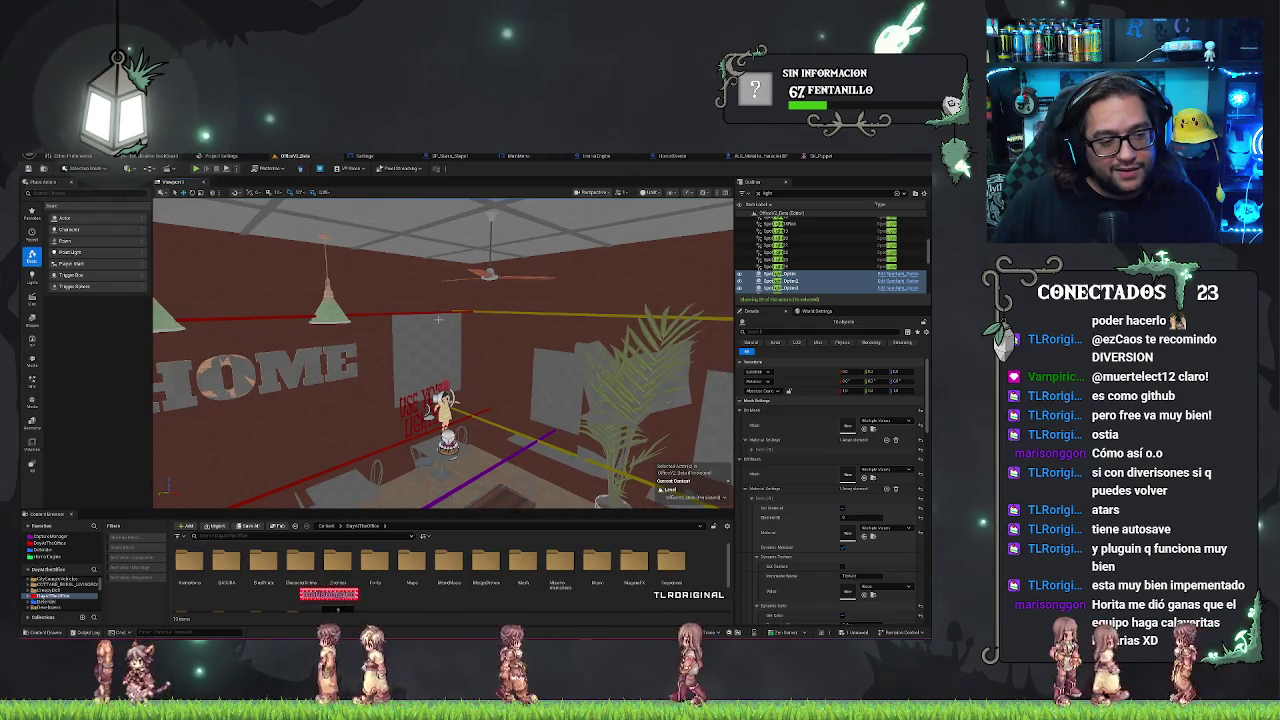
pyautogui.moveTo(446, 316); pyautogui.dragTo(430, 322)
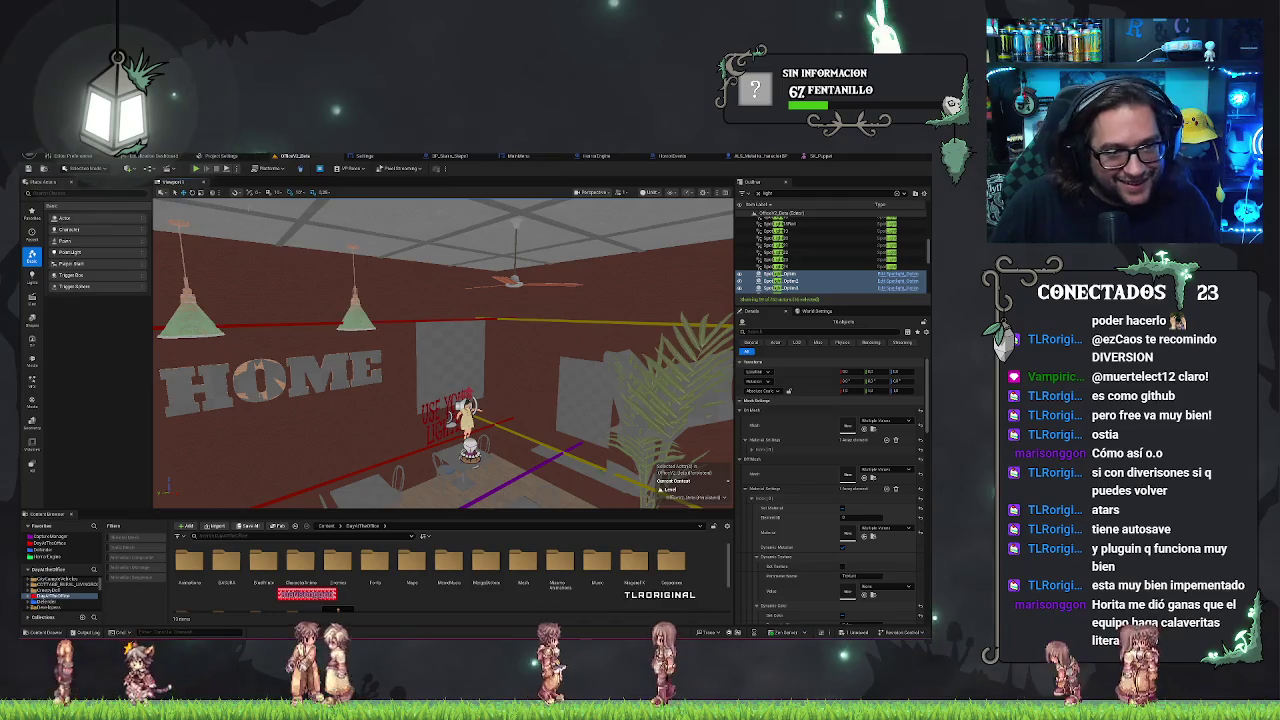
pyautogui.click(52, 158)
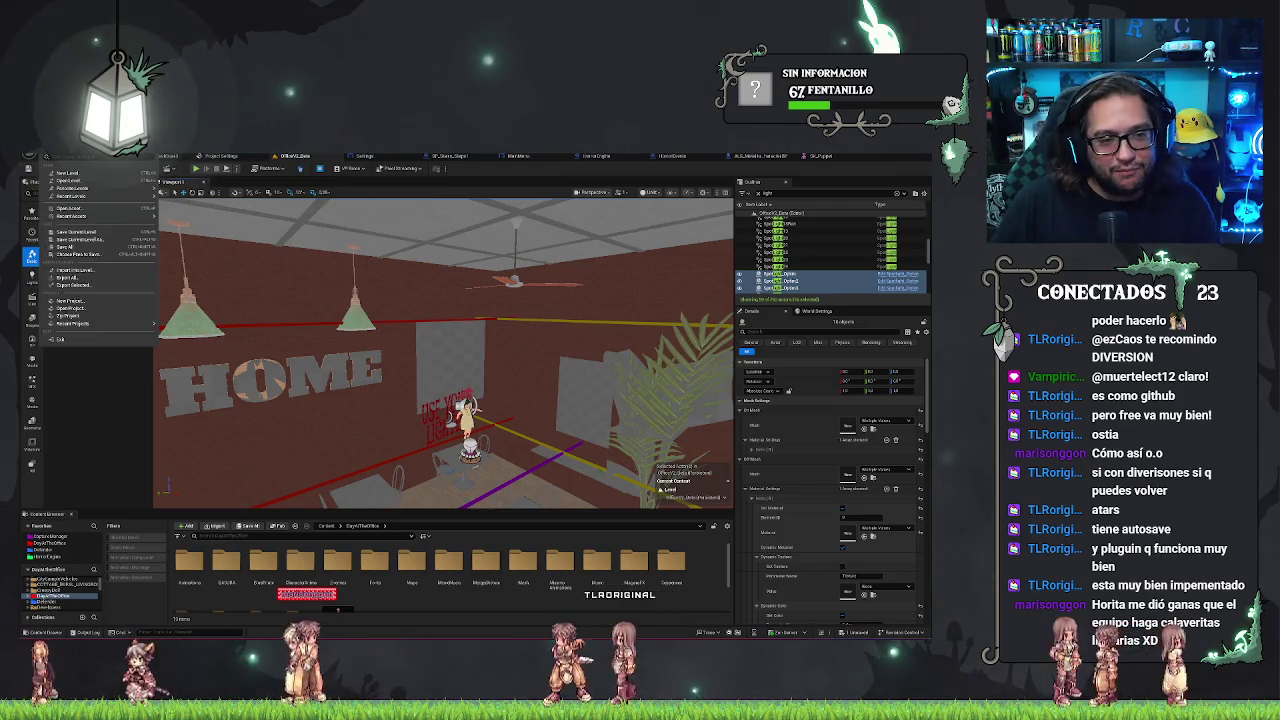
pyautogui.moveTo(93, 196)
pyautogui.press('Escape')
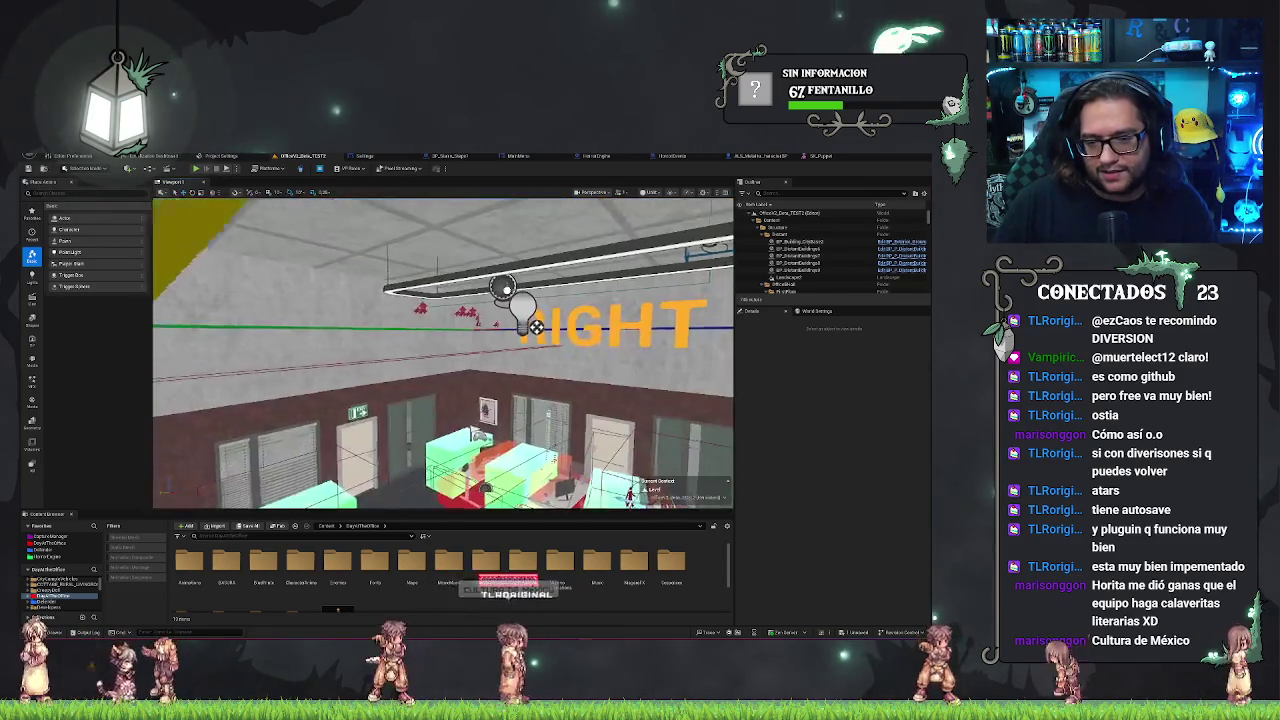
# Select a ceiling spotlight in the viewport, then all four ceiling Spotlight rows in the Outliner
pyautogui.click(420, 308)
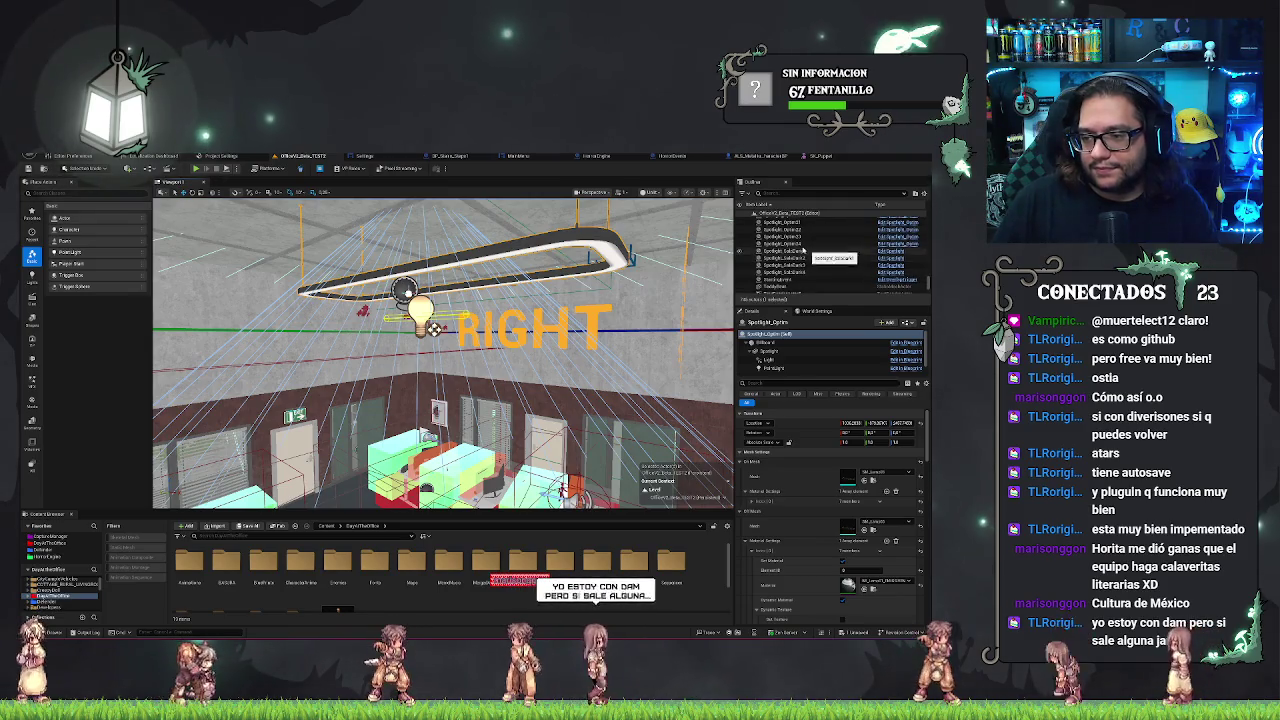
pyautogui.keyDown('shift'); pyautogui.click(782, 243); pyautogui.keyUp('shift')
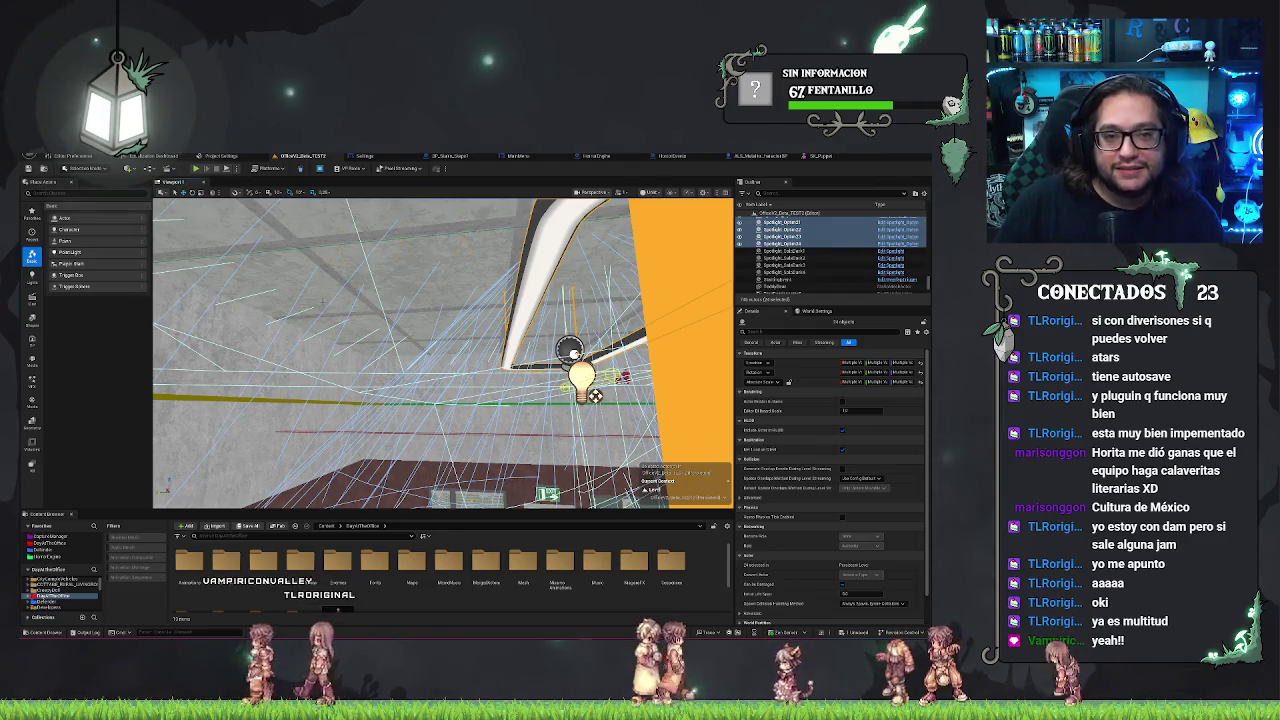
# Fly through the office to the LEFT sign, then select and frame the BP_Hallway actor
pyautogui.moveTo(440, 350)
pyautogui.mouseDown()
pyautogui.moveTo(420, 354)
pyautogui.moveTo(420, 338)
pyautogui.mouseUp()
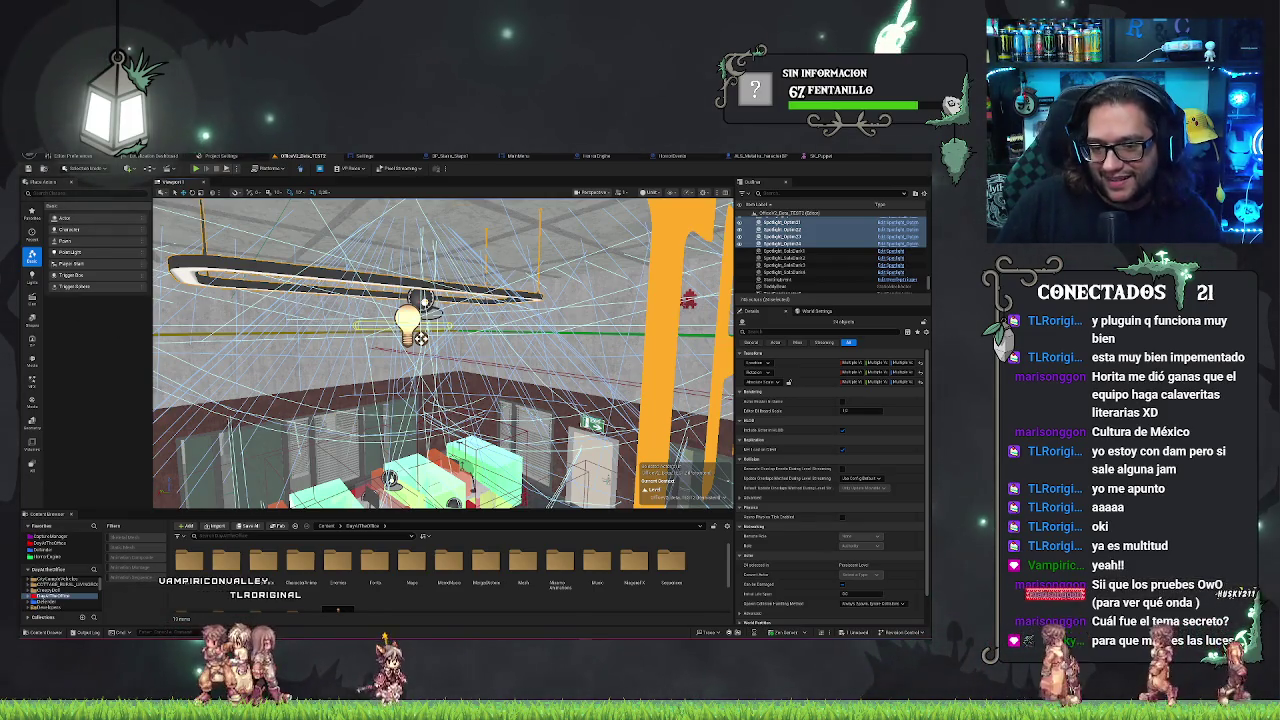
pyautogui.click(422, 300)
pyautogui.press('f')
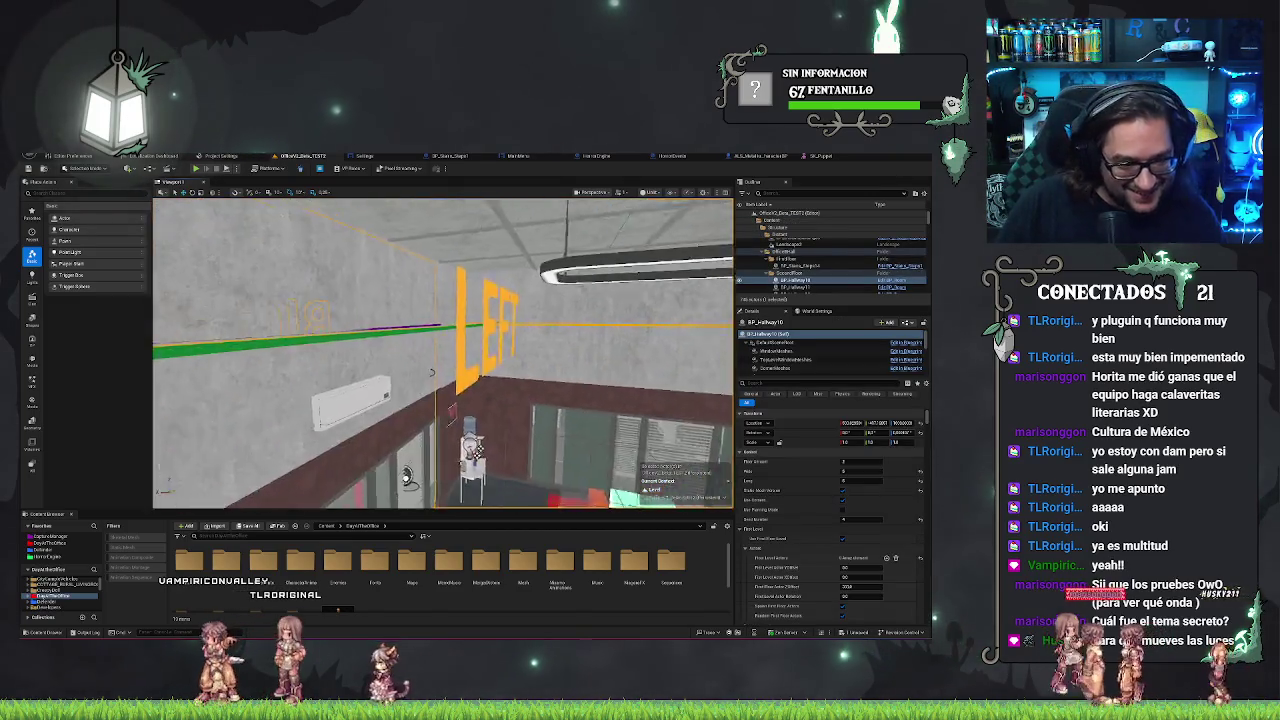